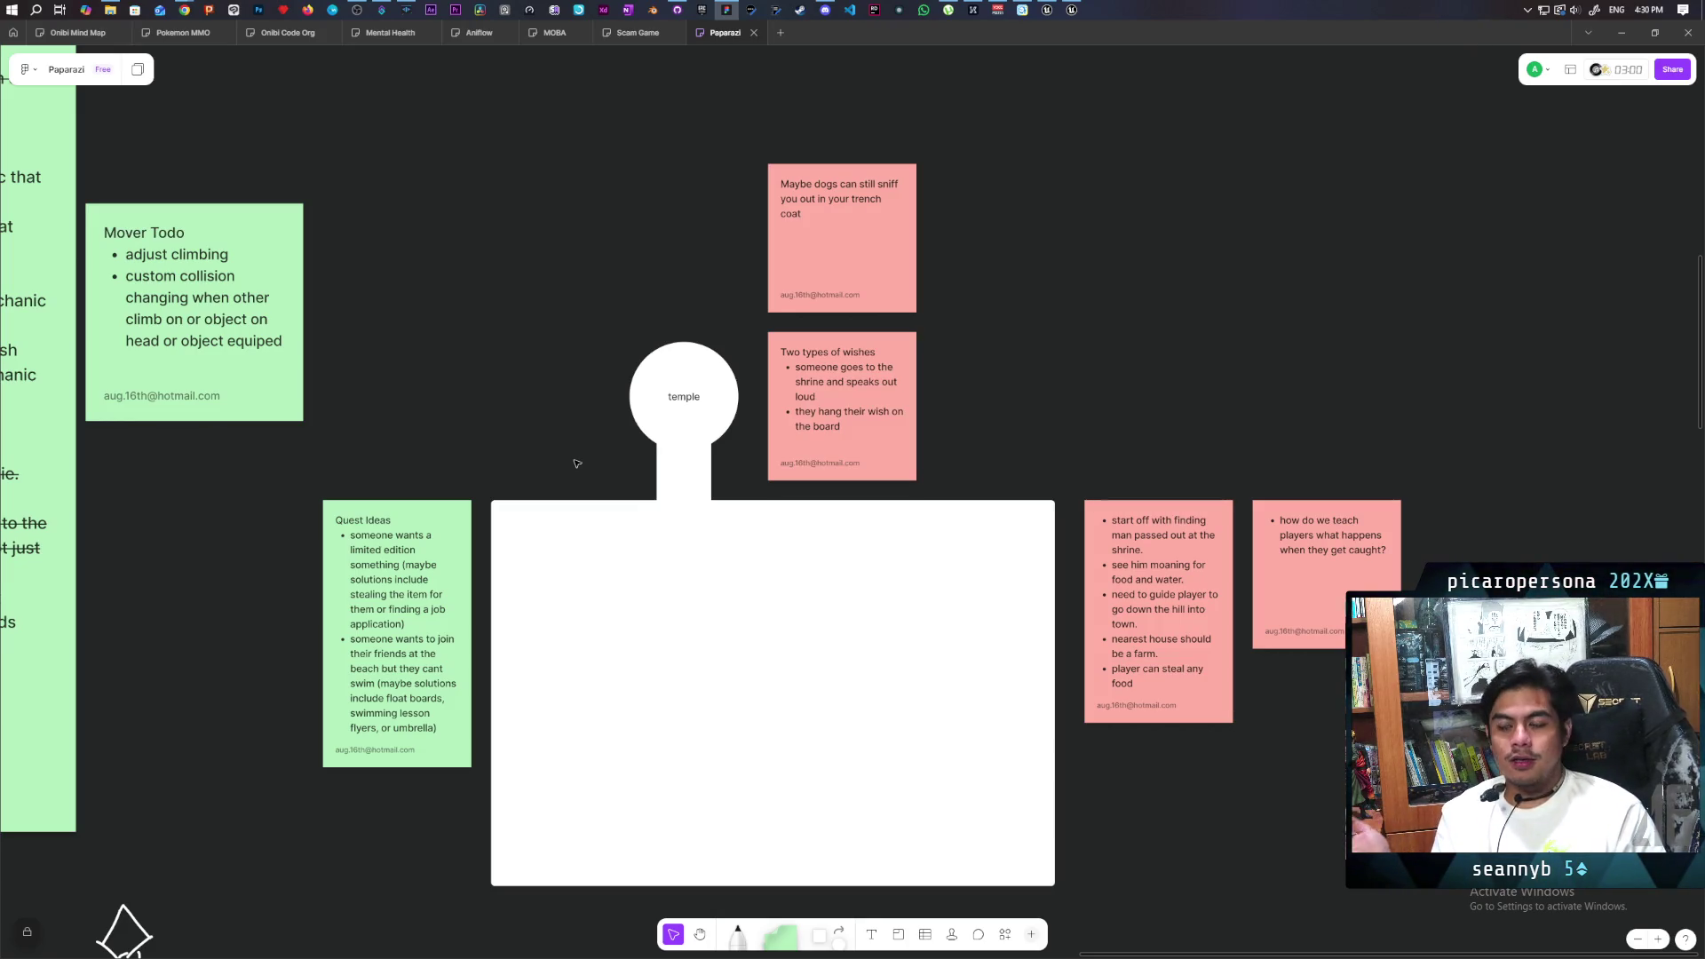
- Select and deselect the 'Two types of wishes' note and the temple shape on the whiteboard
left_click_drag(974, 356, 874, 443)
left_click(995, 404)
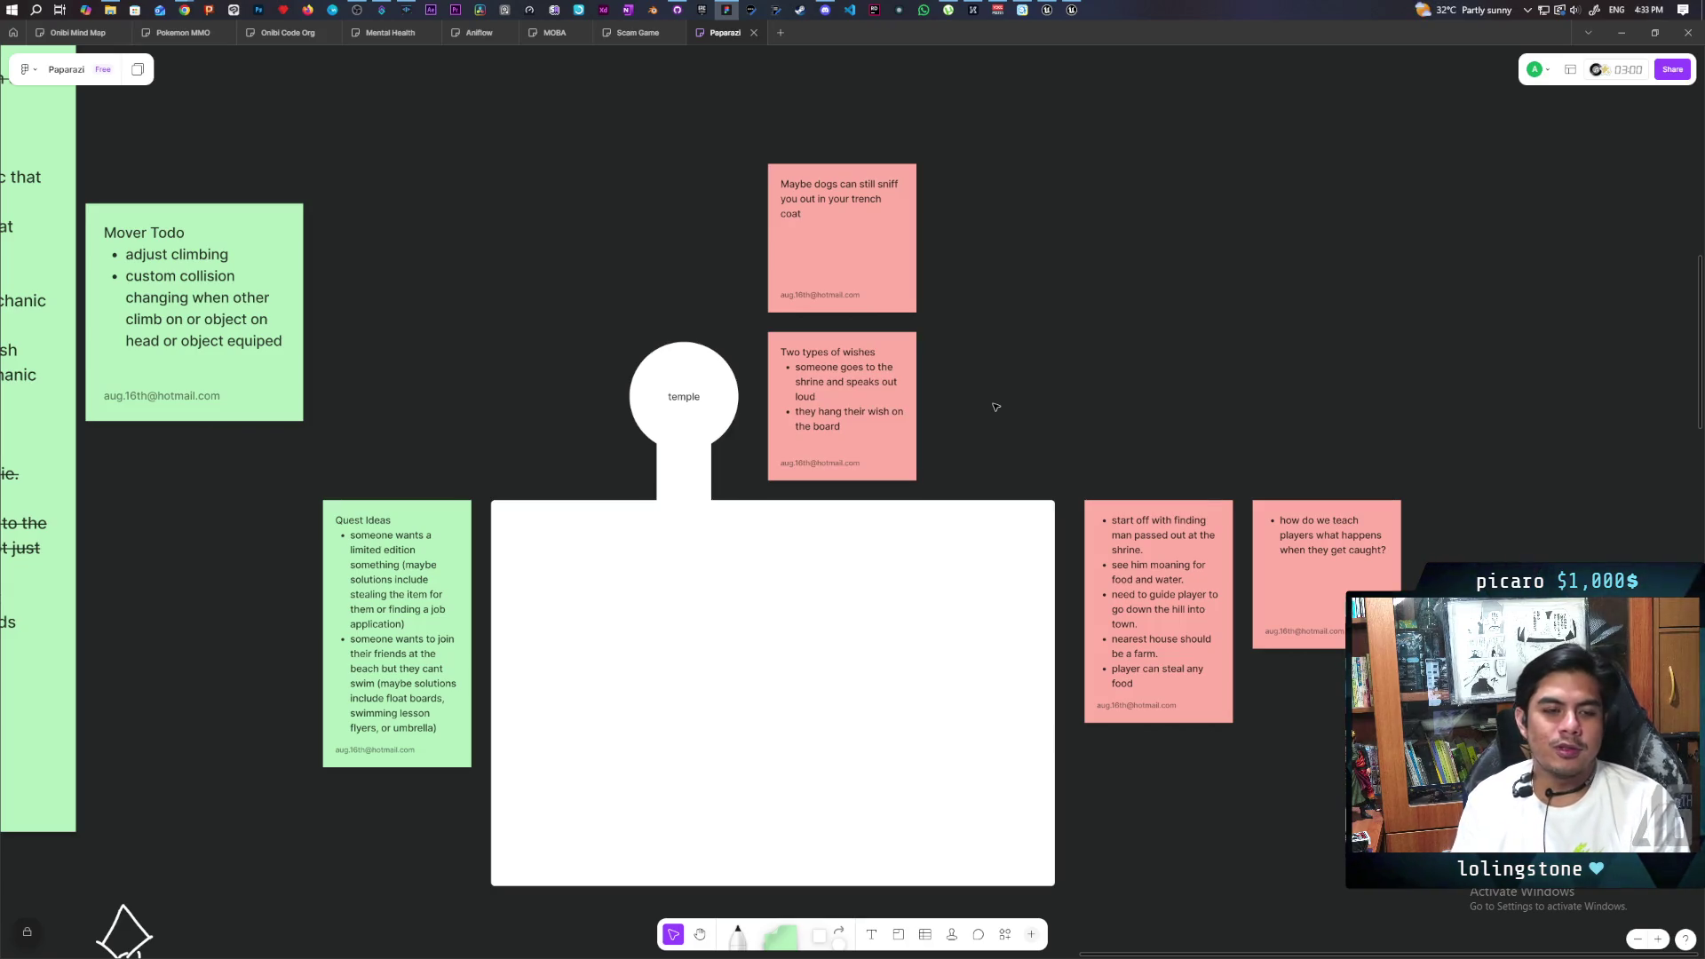
left_click(638, 382)
left_click(610, 439)
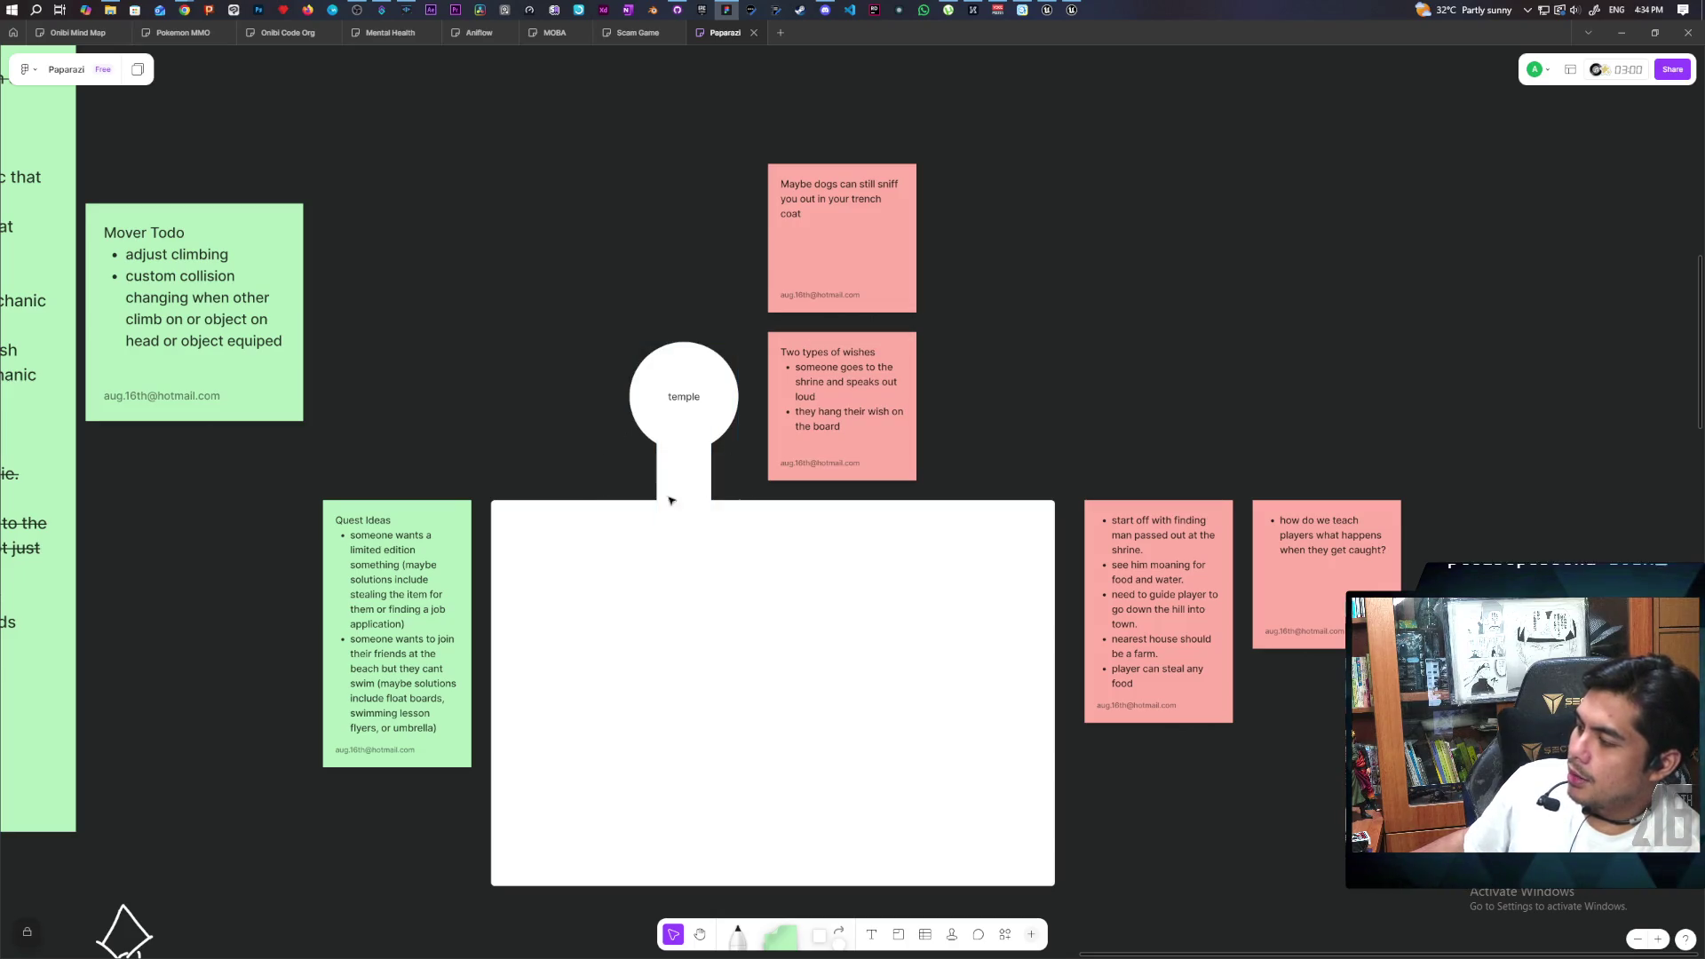
left_click(671, 440)
left_click(672, 450)
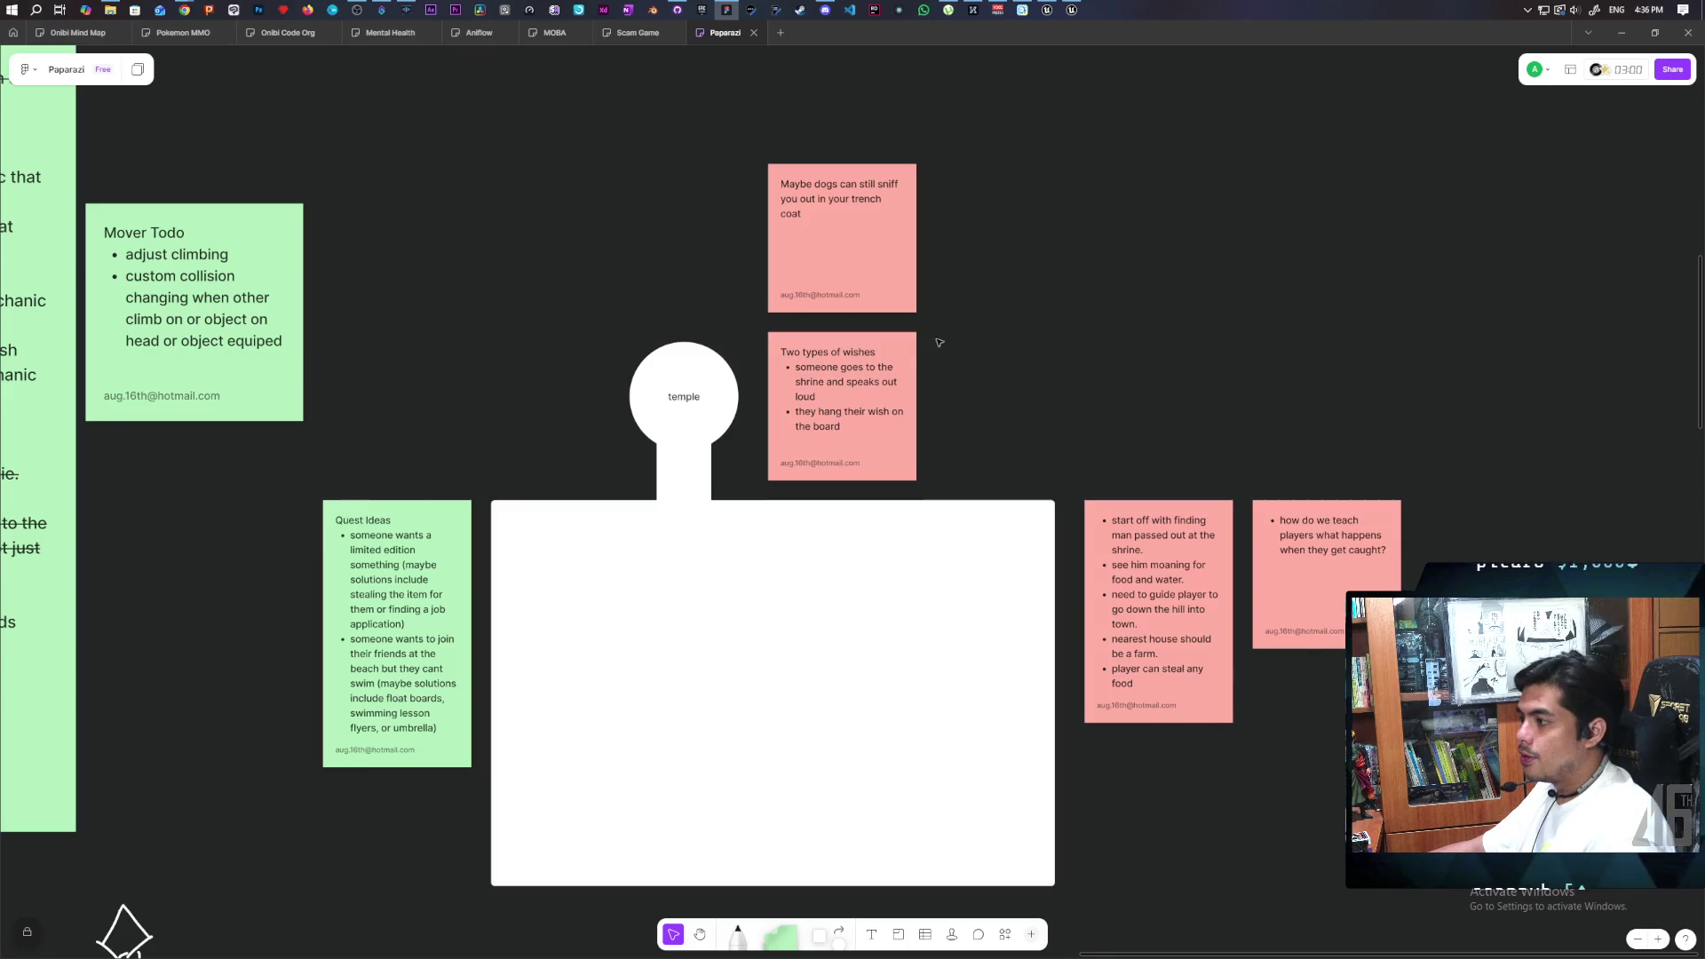
mouse_move(958, 395)
left_mouse_down()
mouse_move(763, 484)
mouse_move(774, 503)
mouse_move(746, 496)
left_mouse_up()
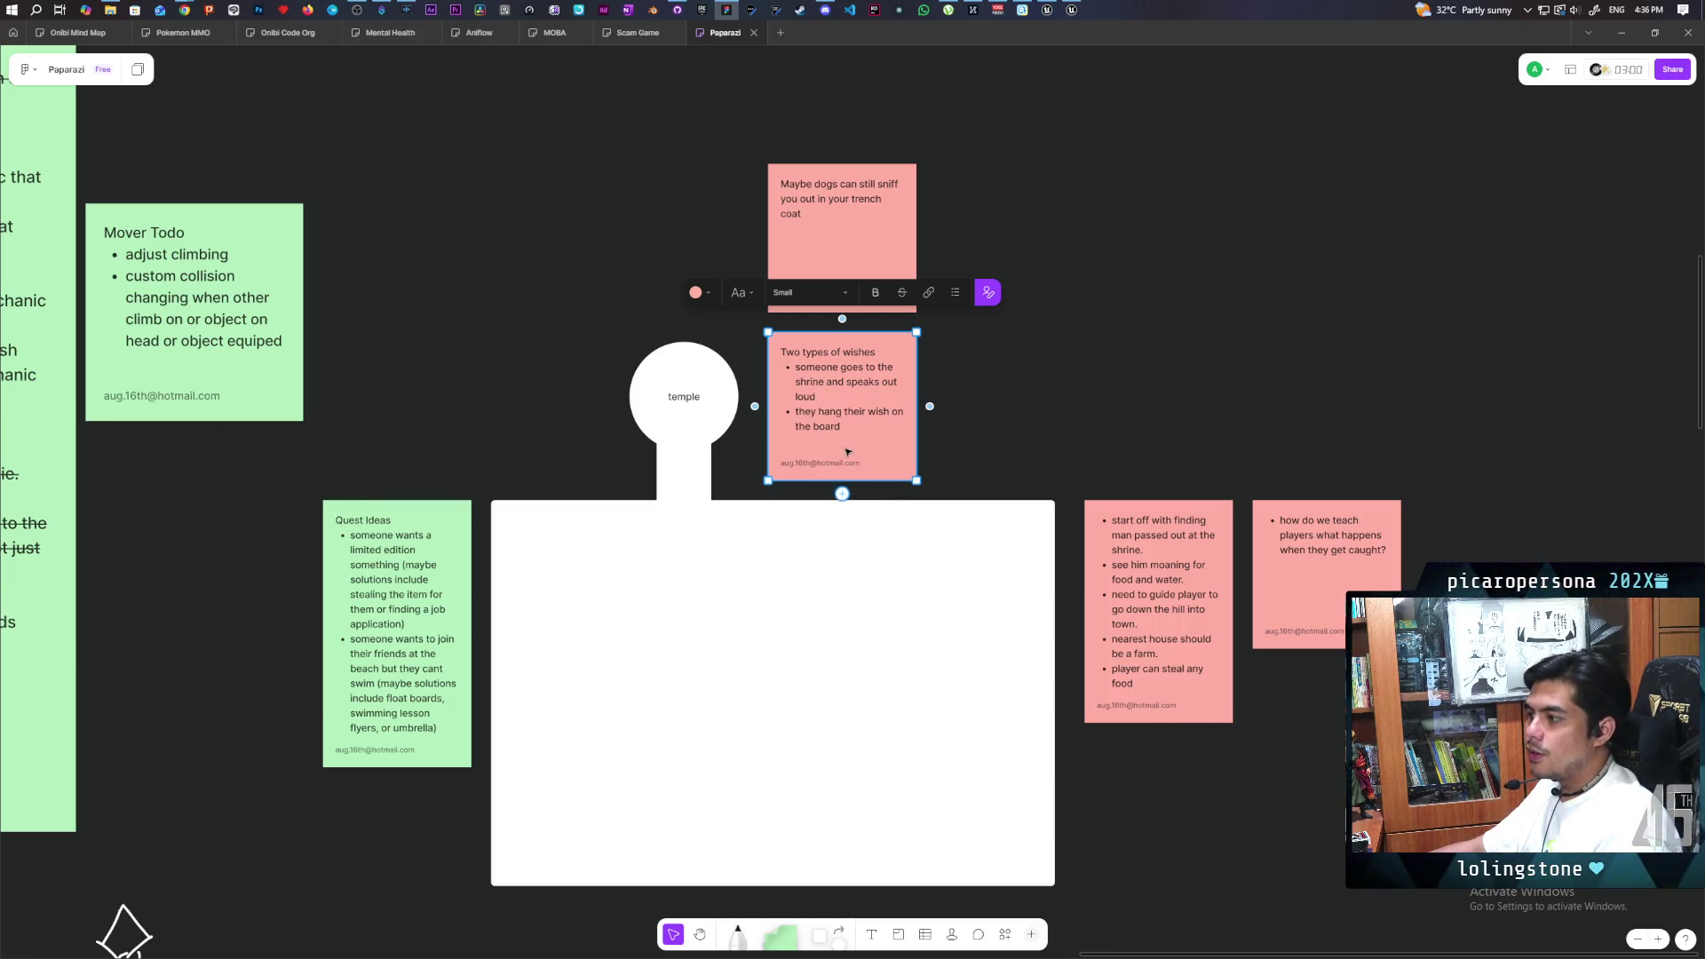
left_click(605, 448)
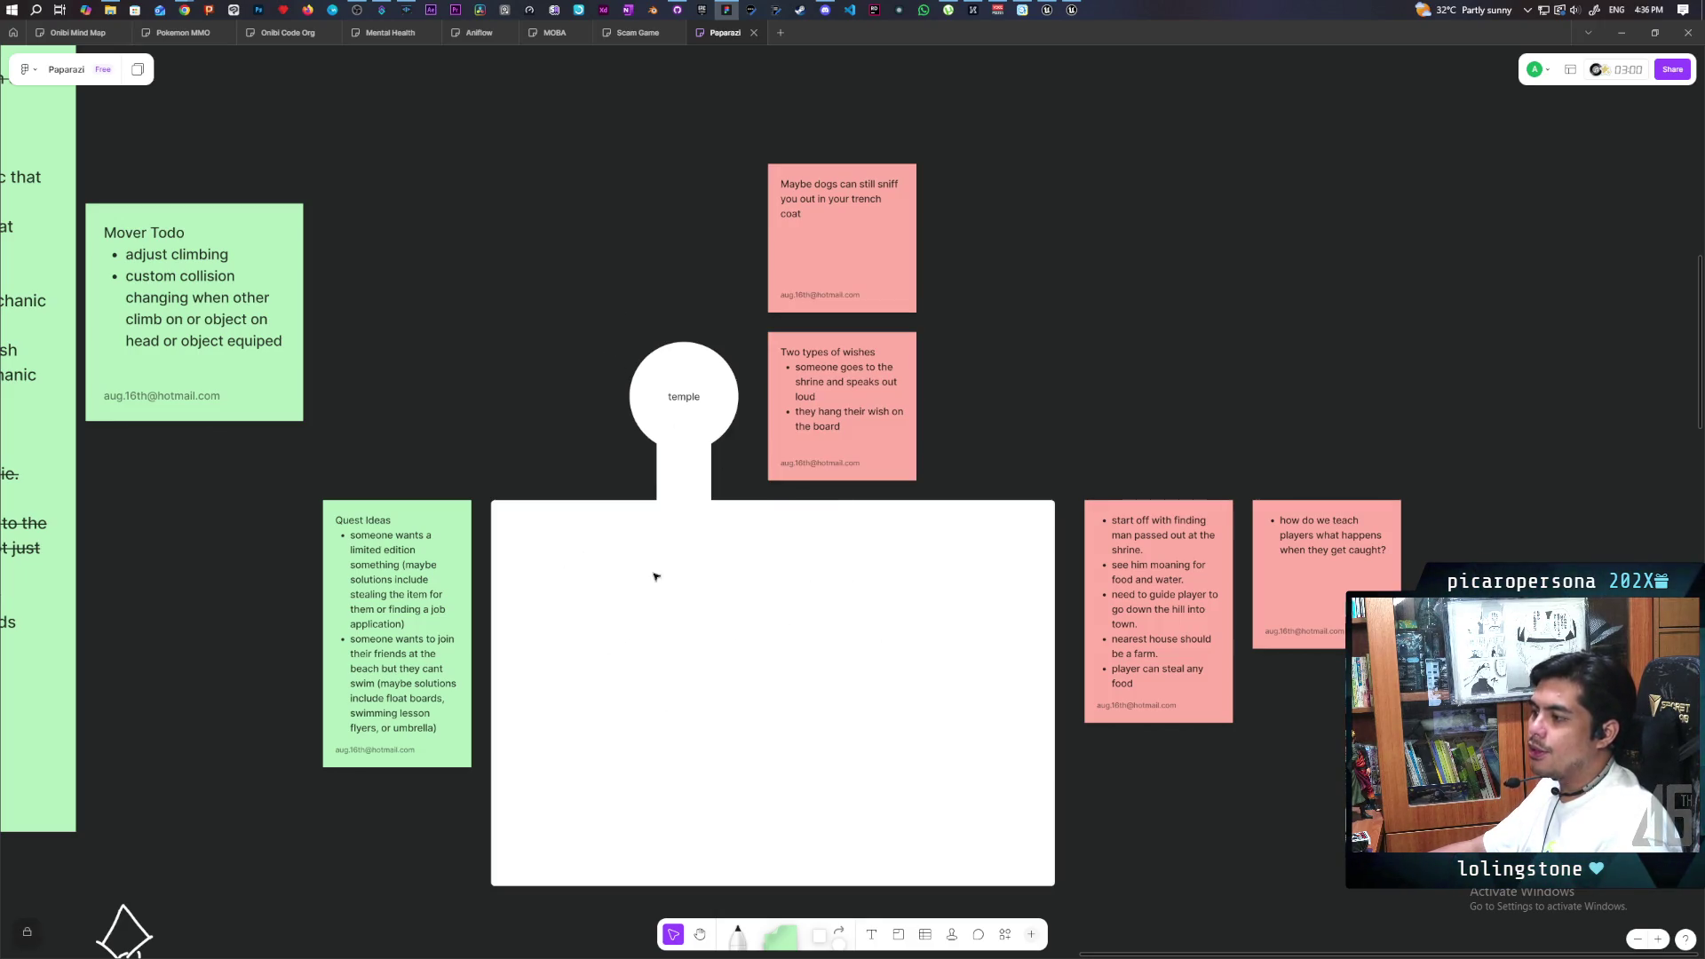
left_click_drag(569, 305, 737, 430)
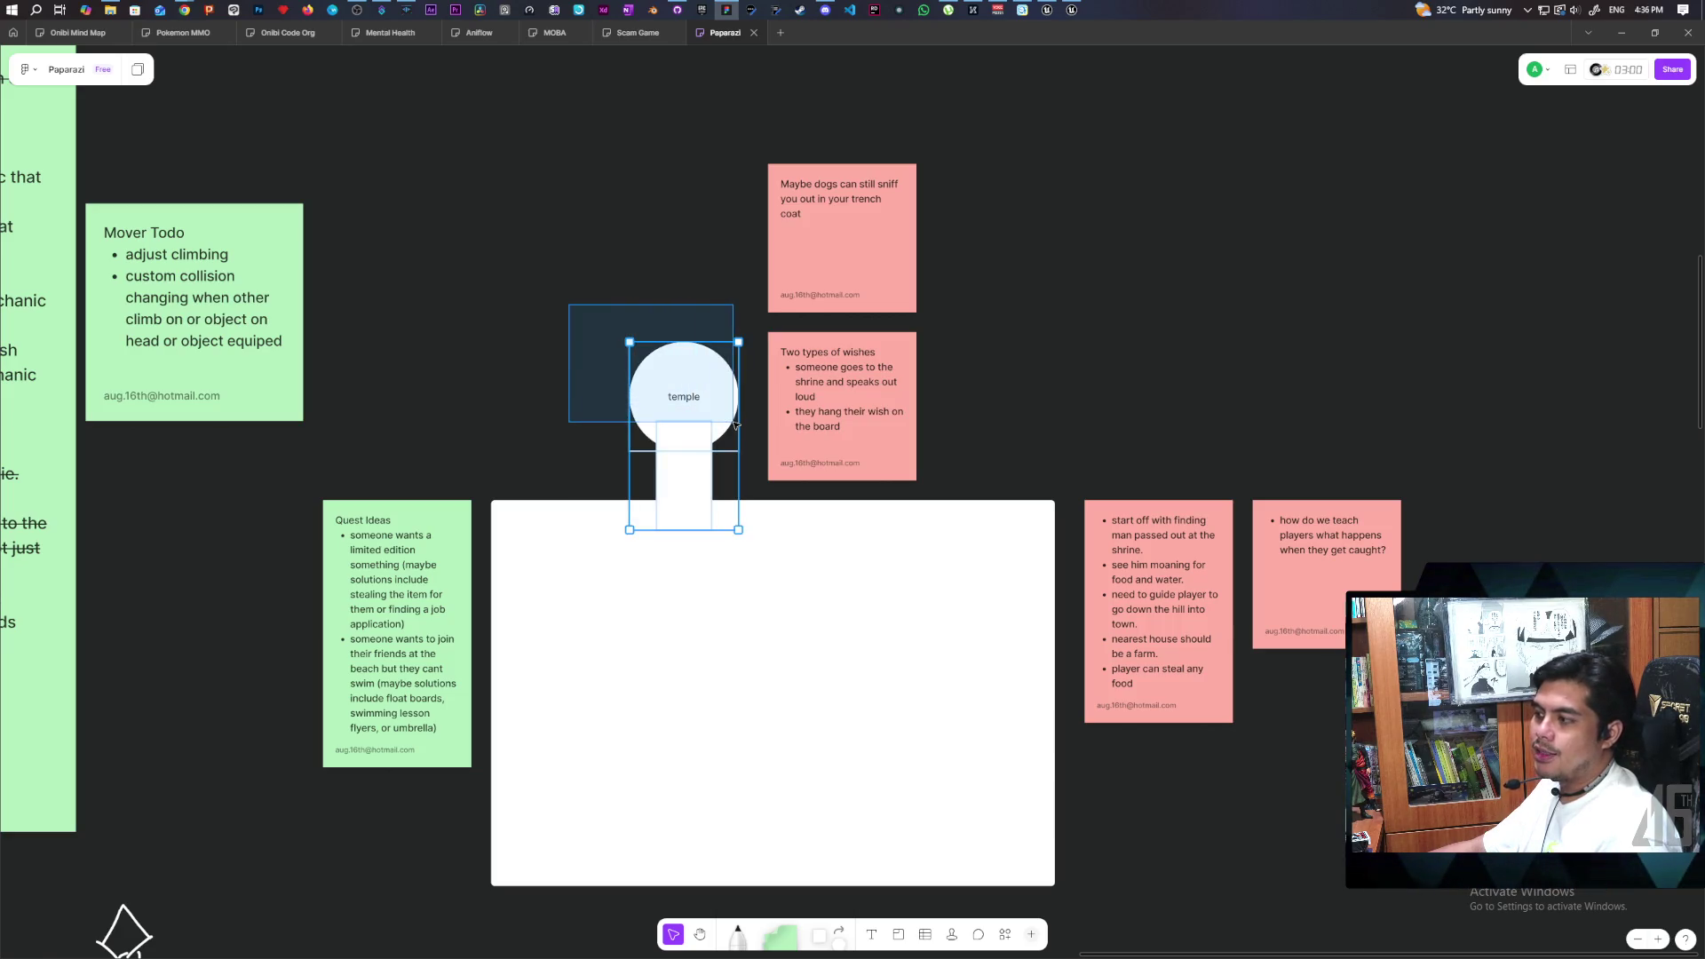
left_click(677, 397)
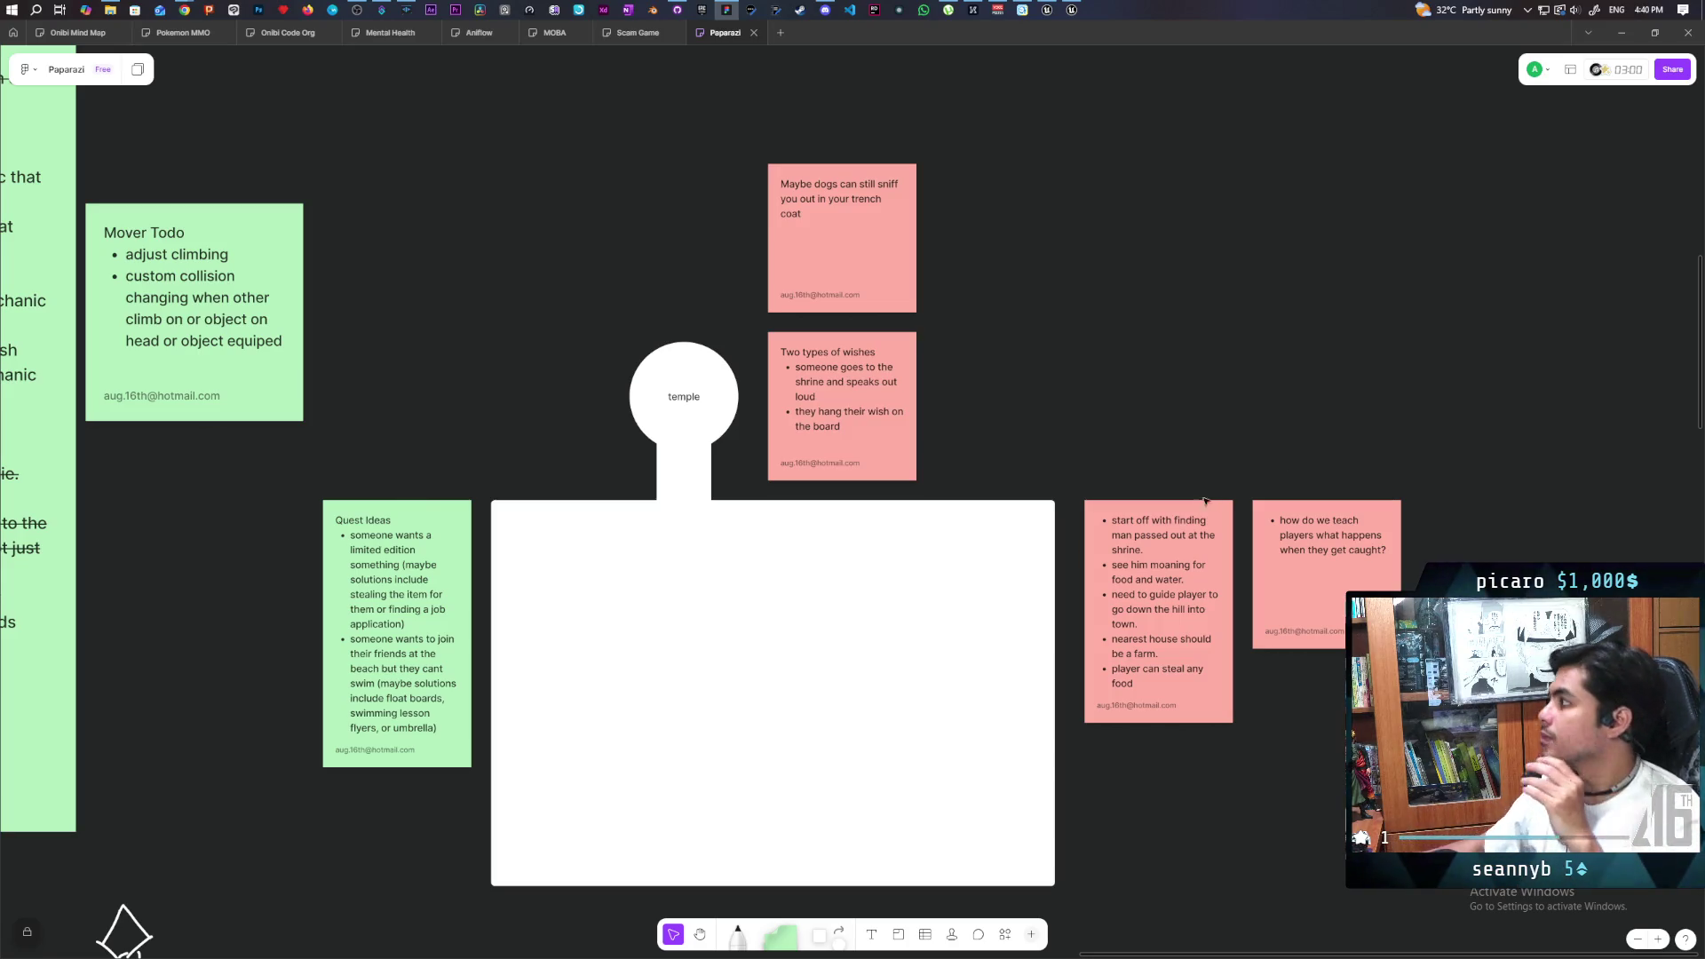
- In the running game, walk the dark character toward the red, green and blue creatures and raise the handheld camera
mouse_move(1643, 6)
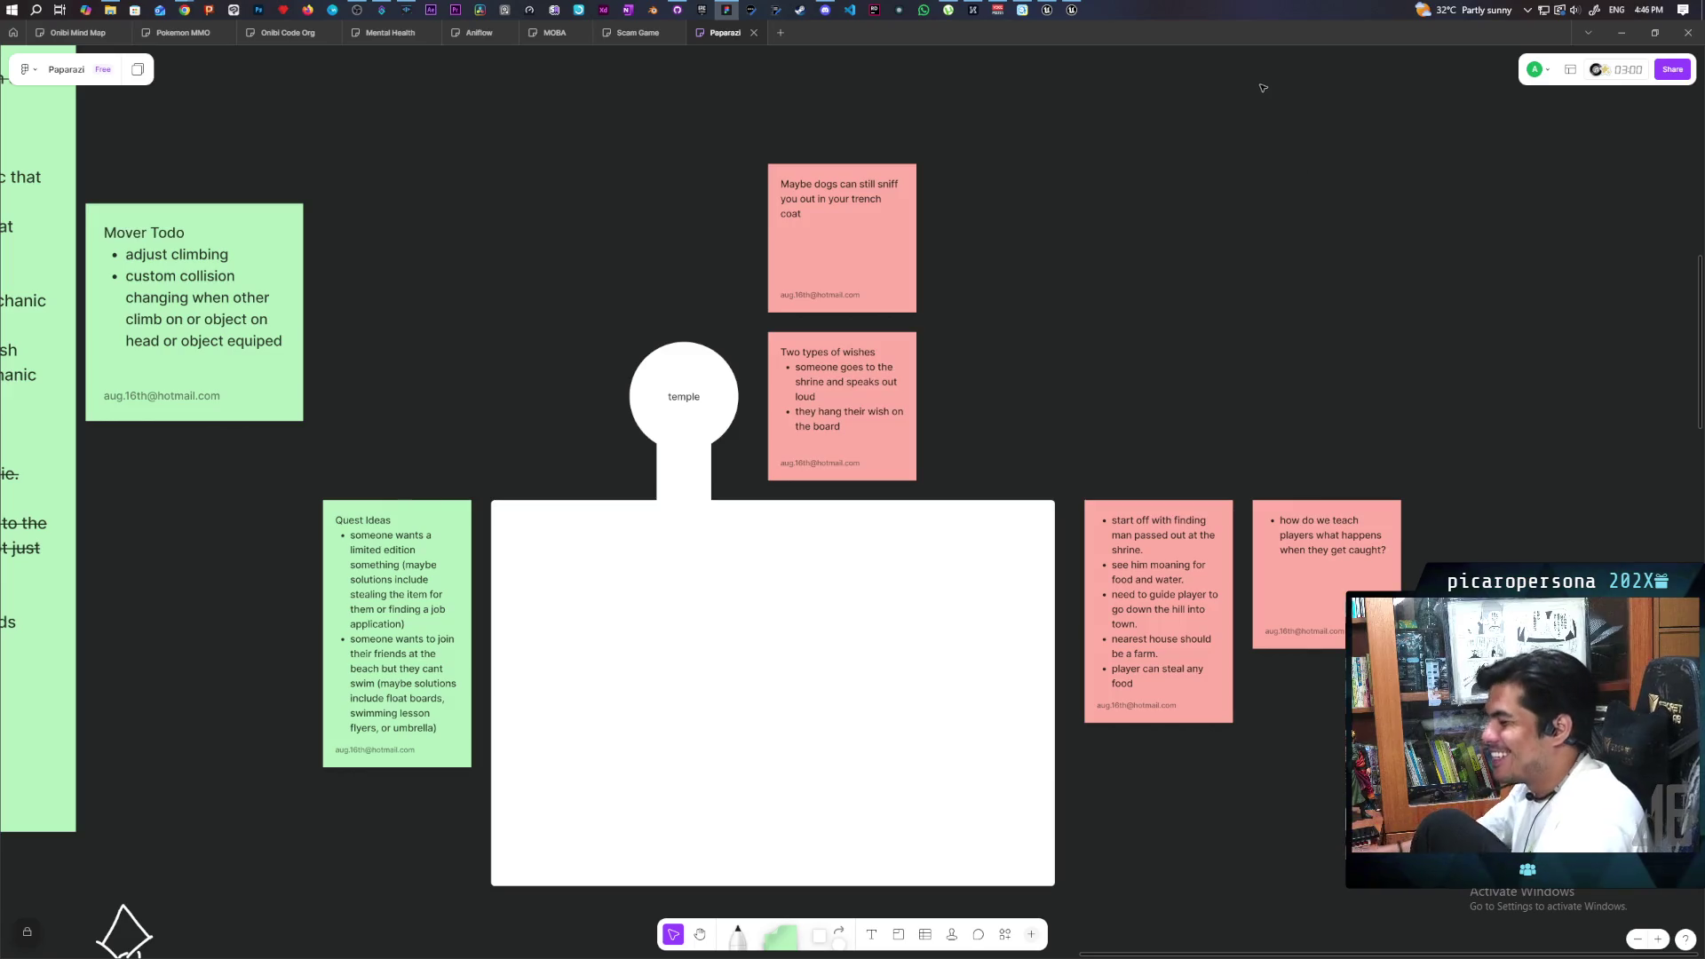
left_click(1047, 11)
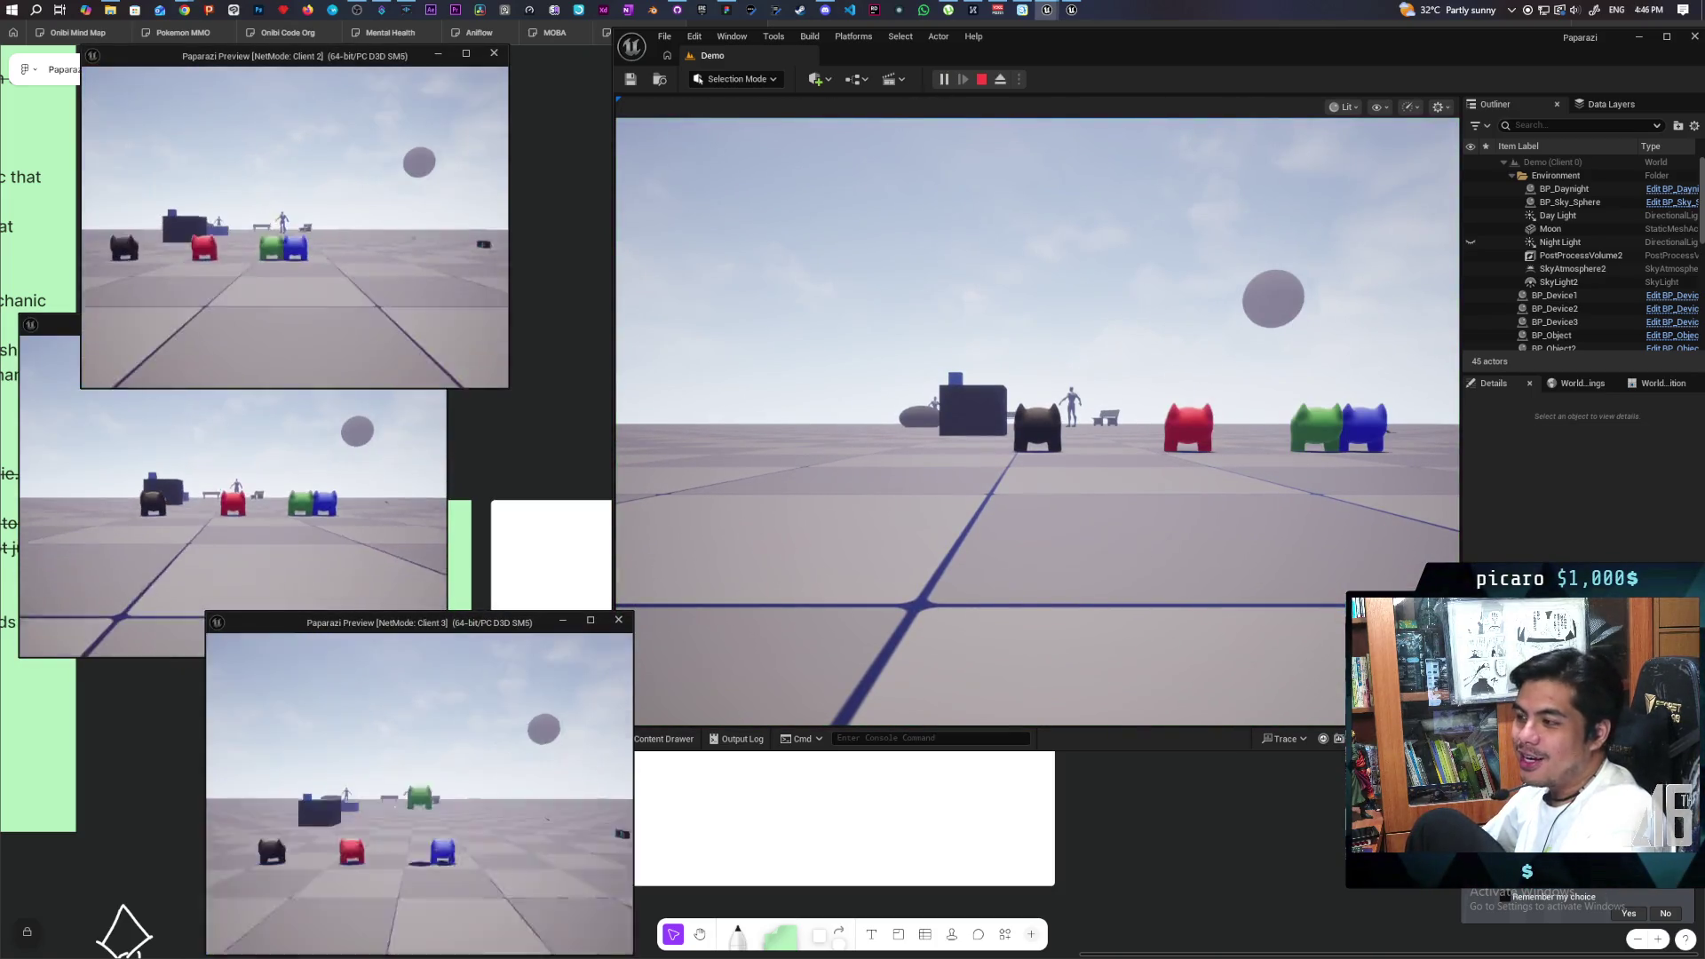
left_click(636, 642)
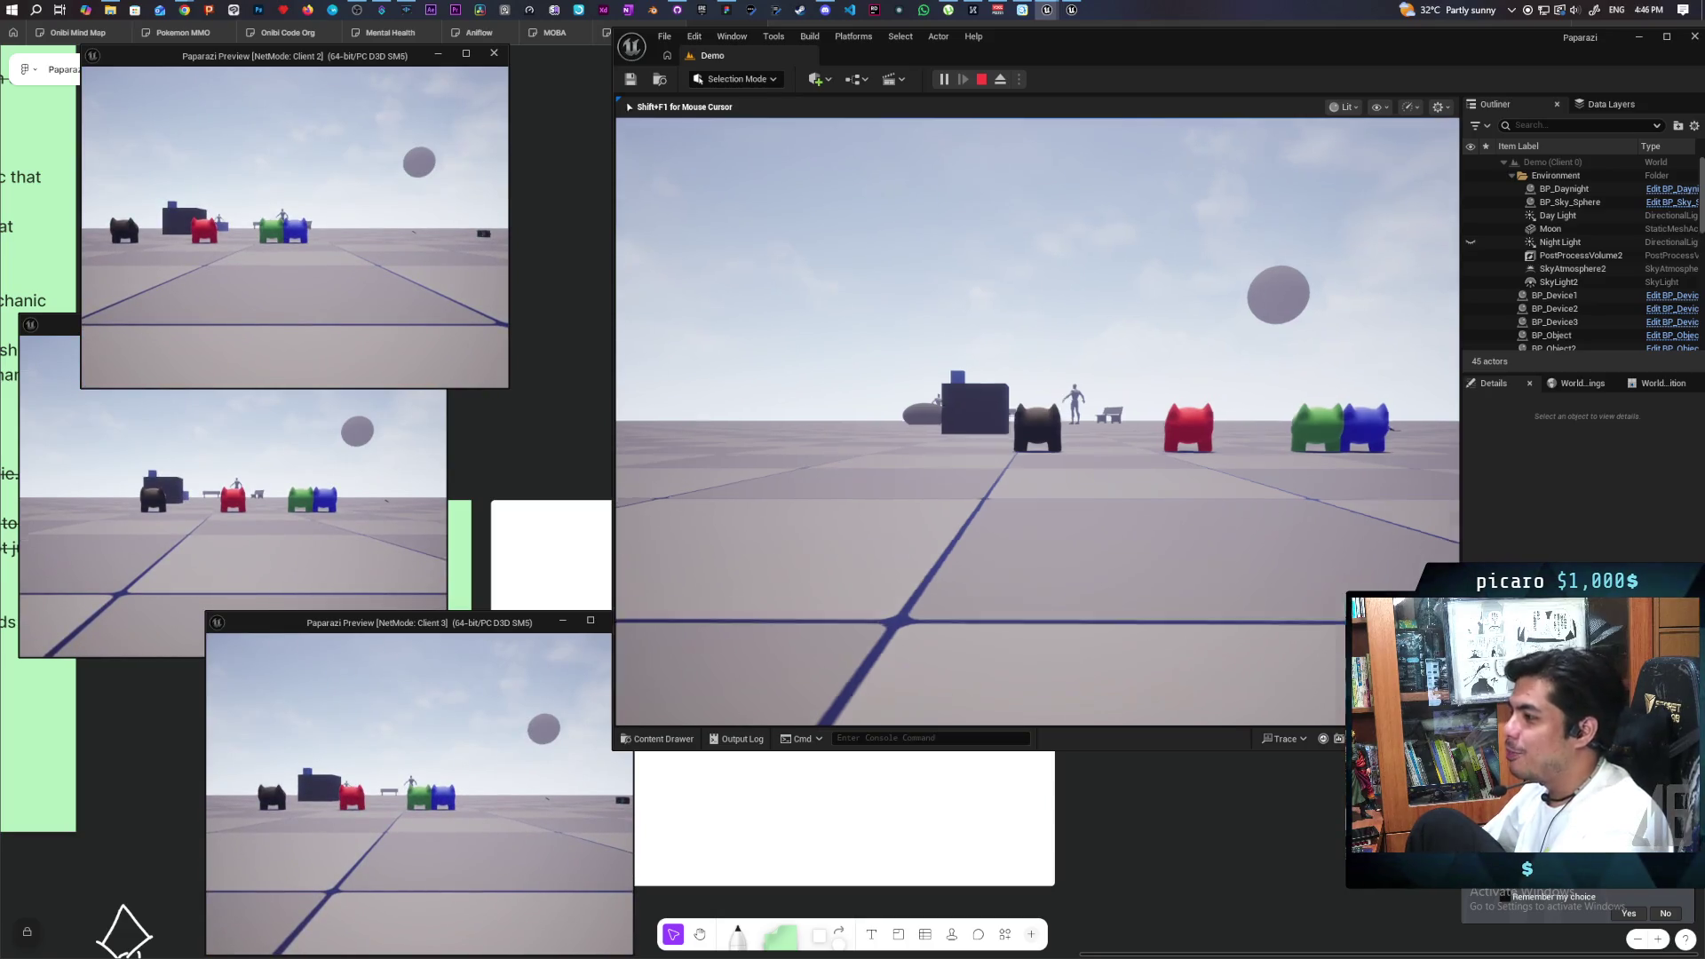
key("w")
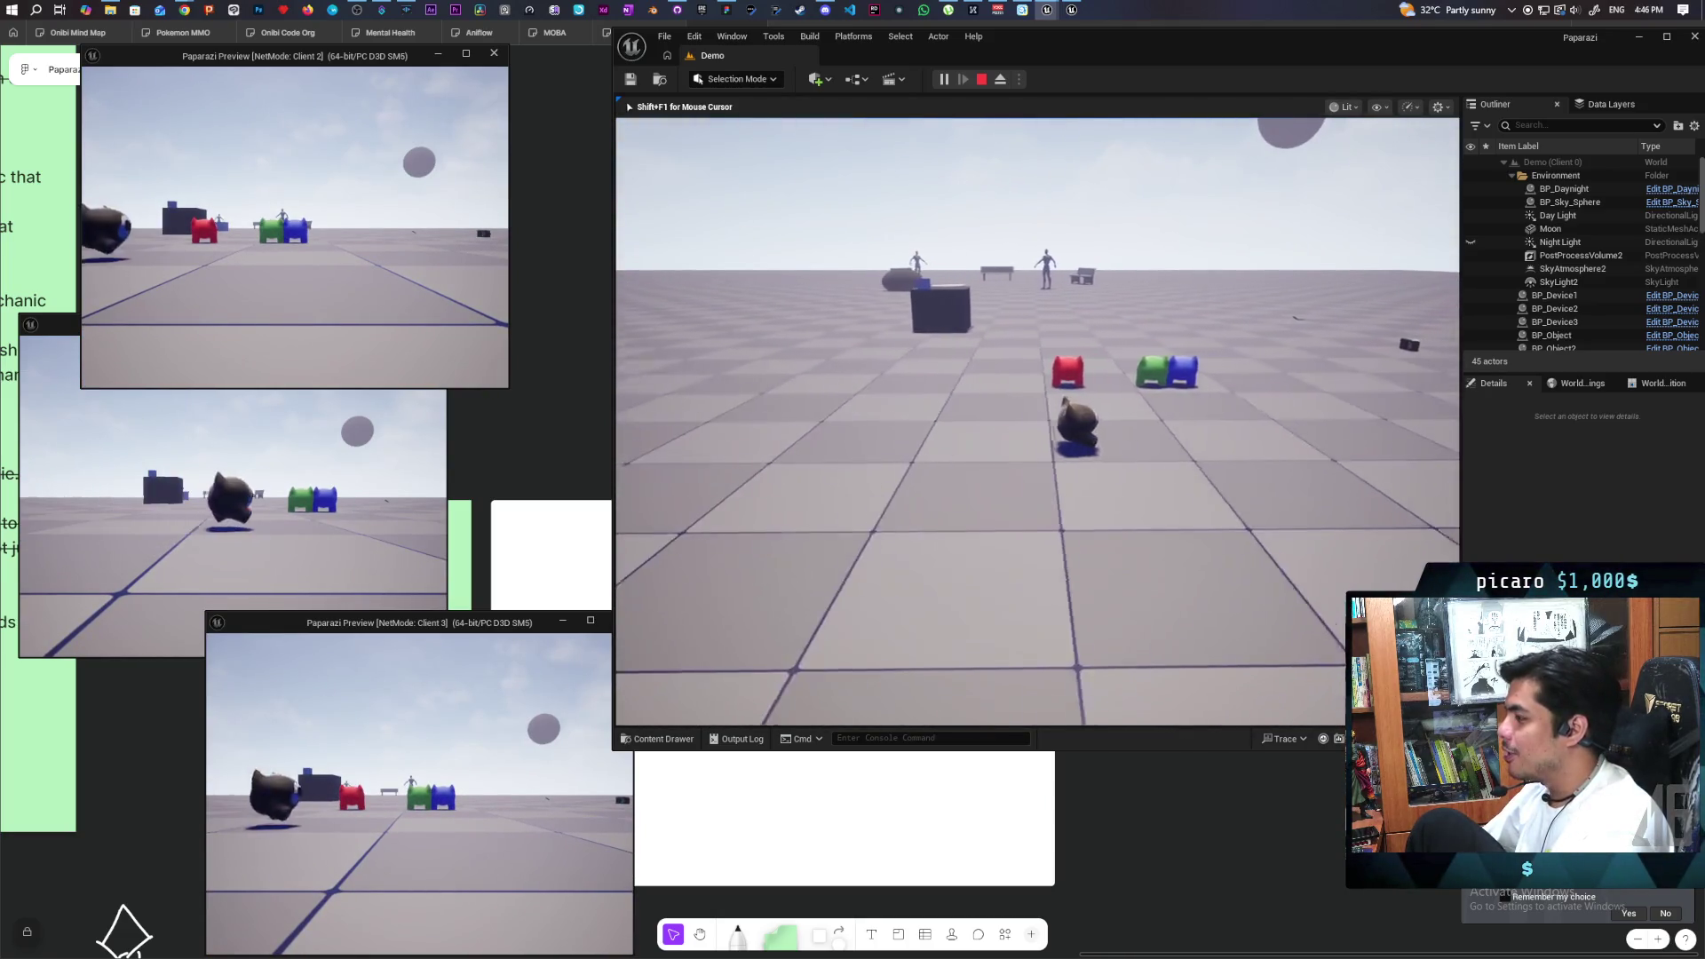
key("w")
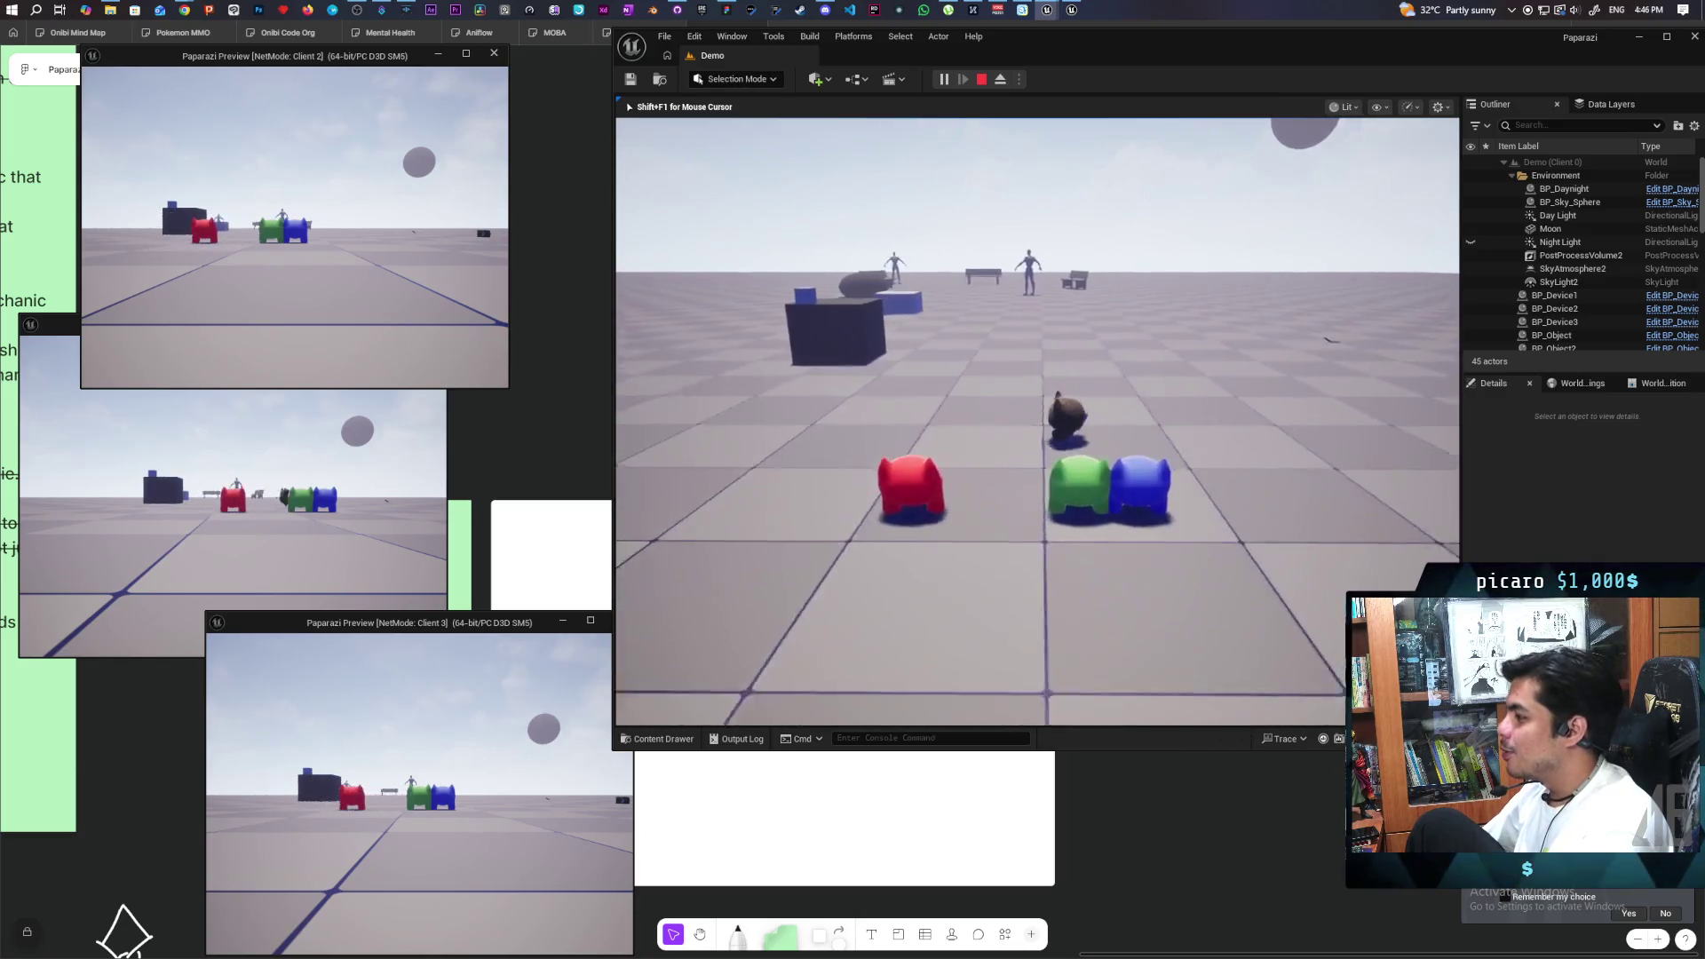
key("w")
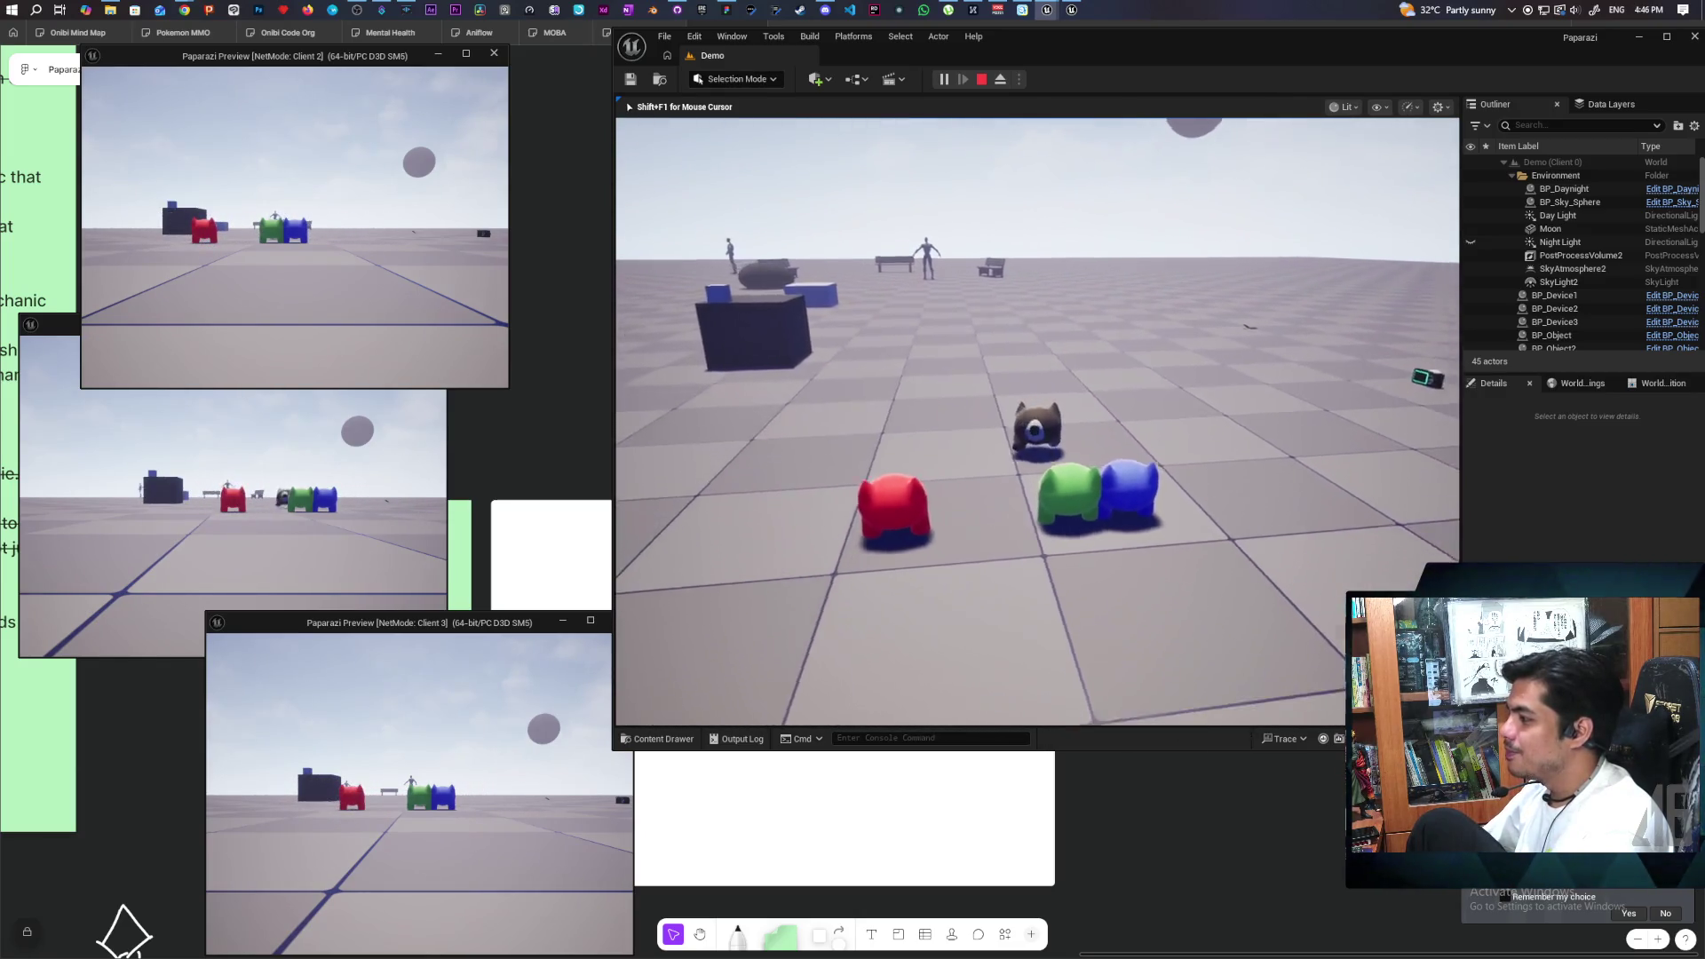
key("w")
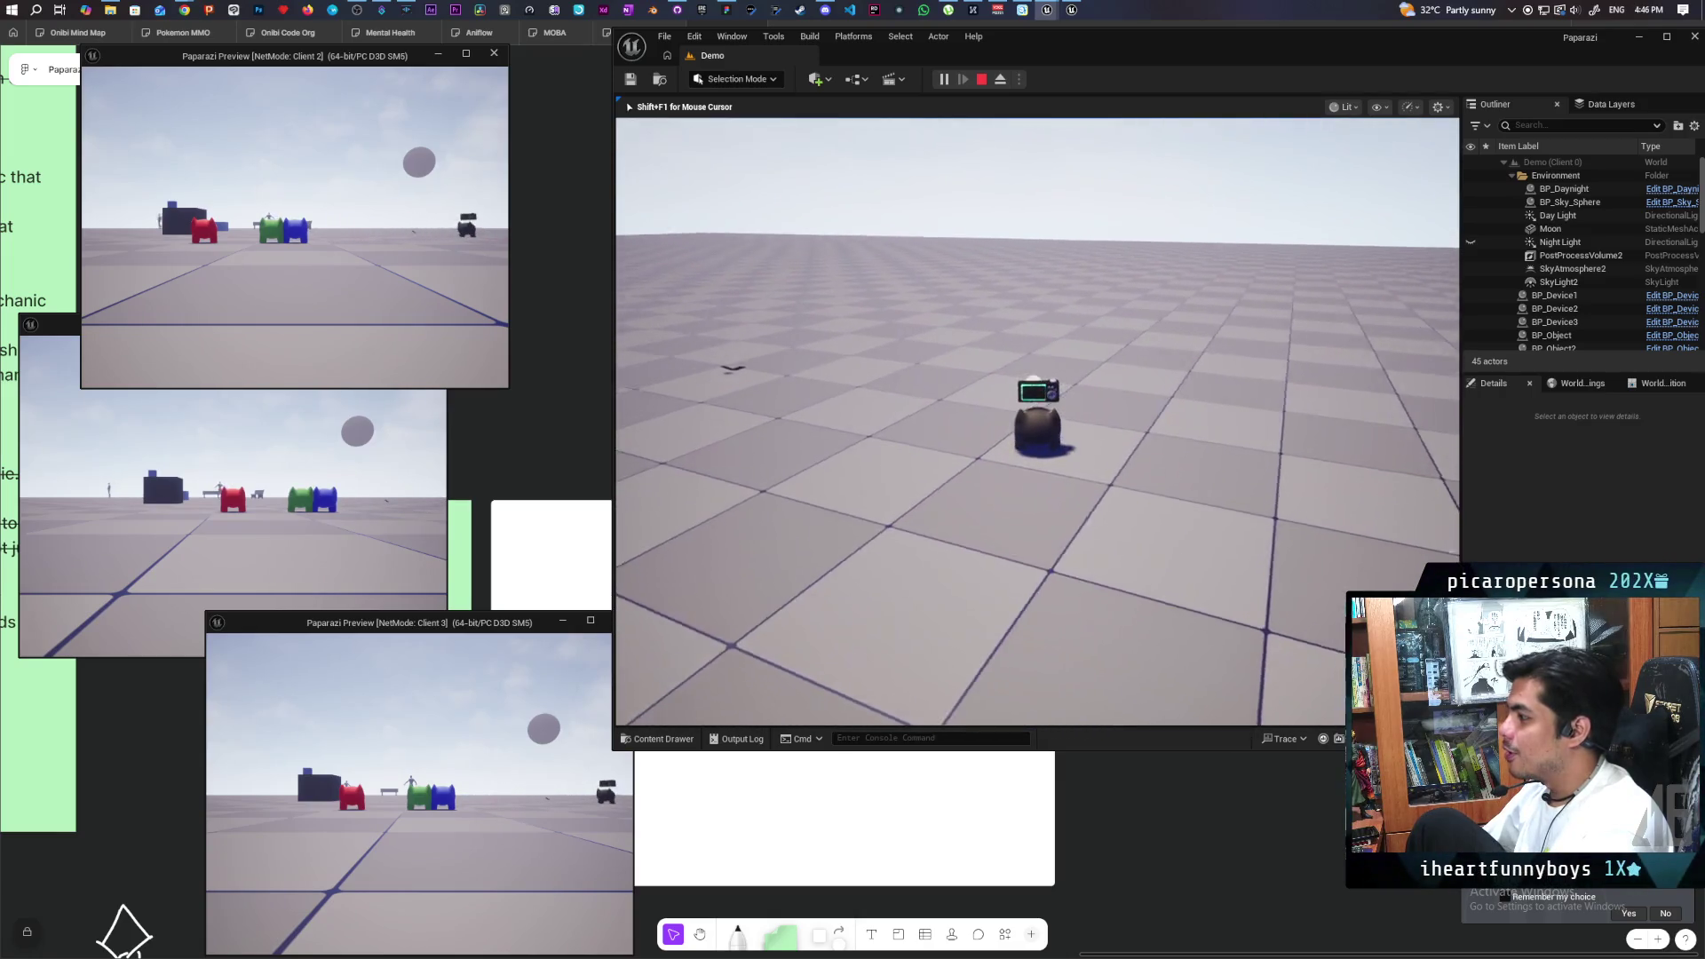
key("w")
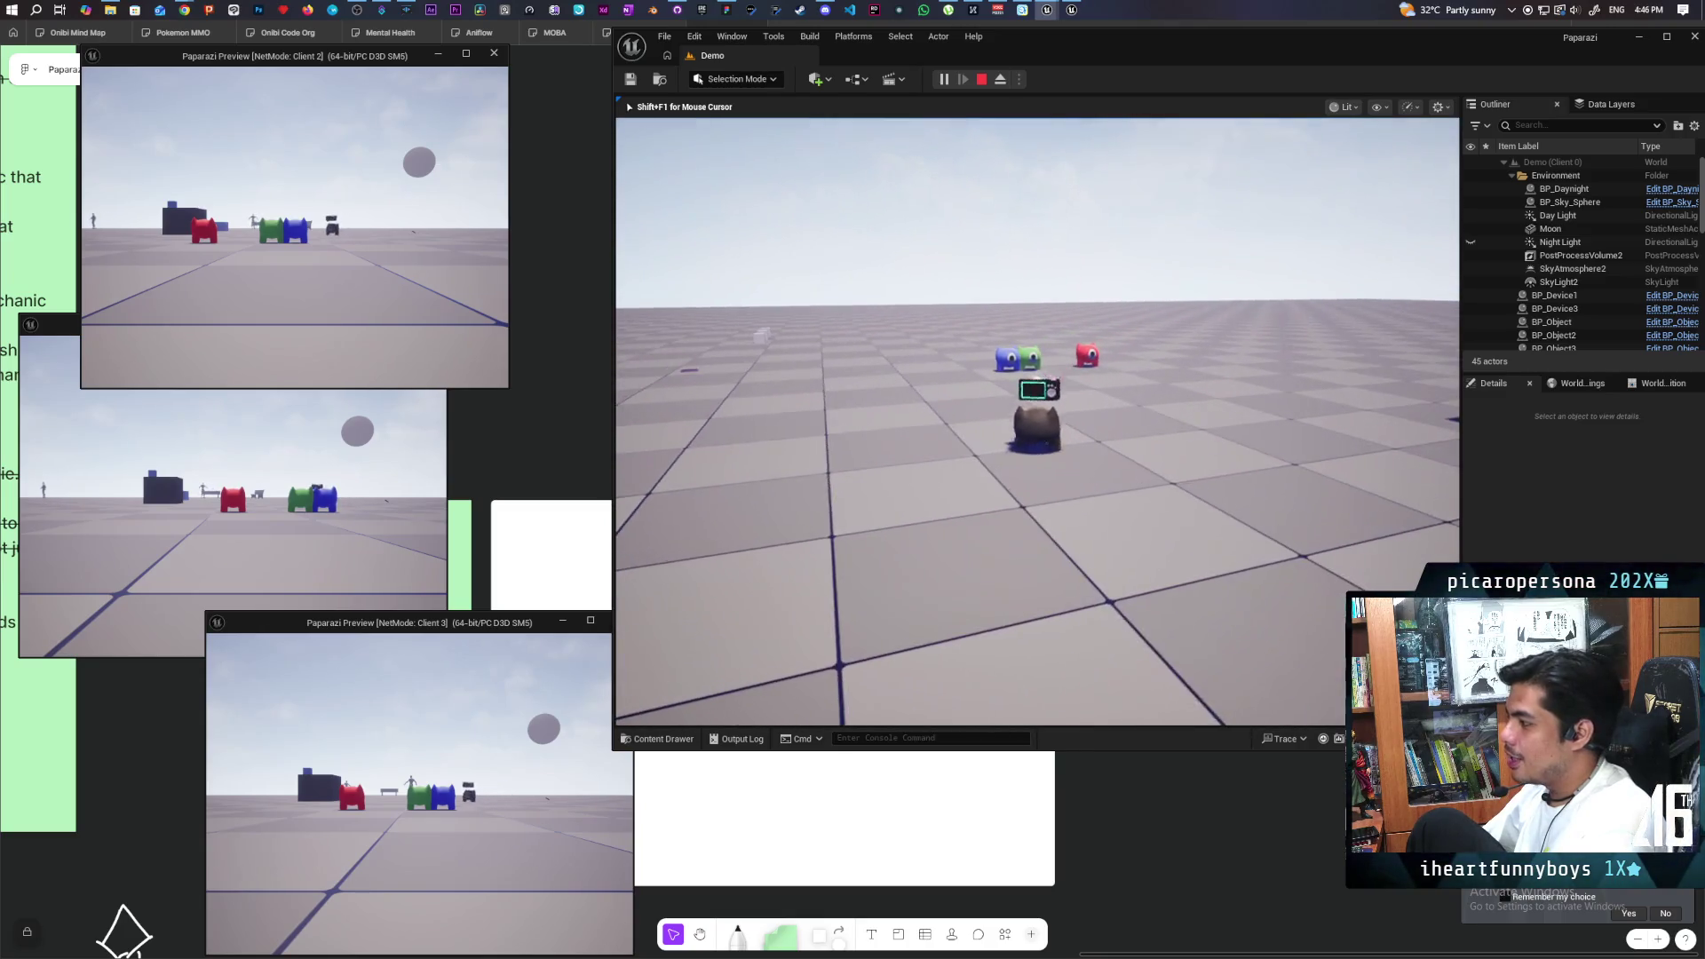
key("e")
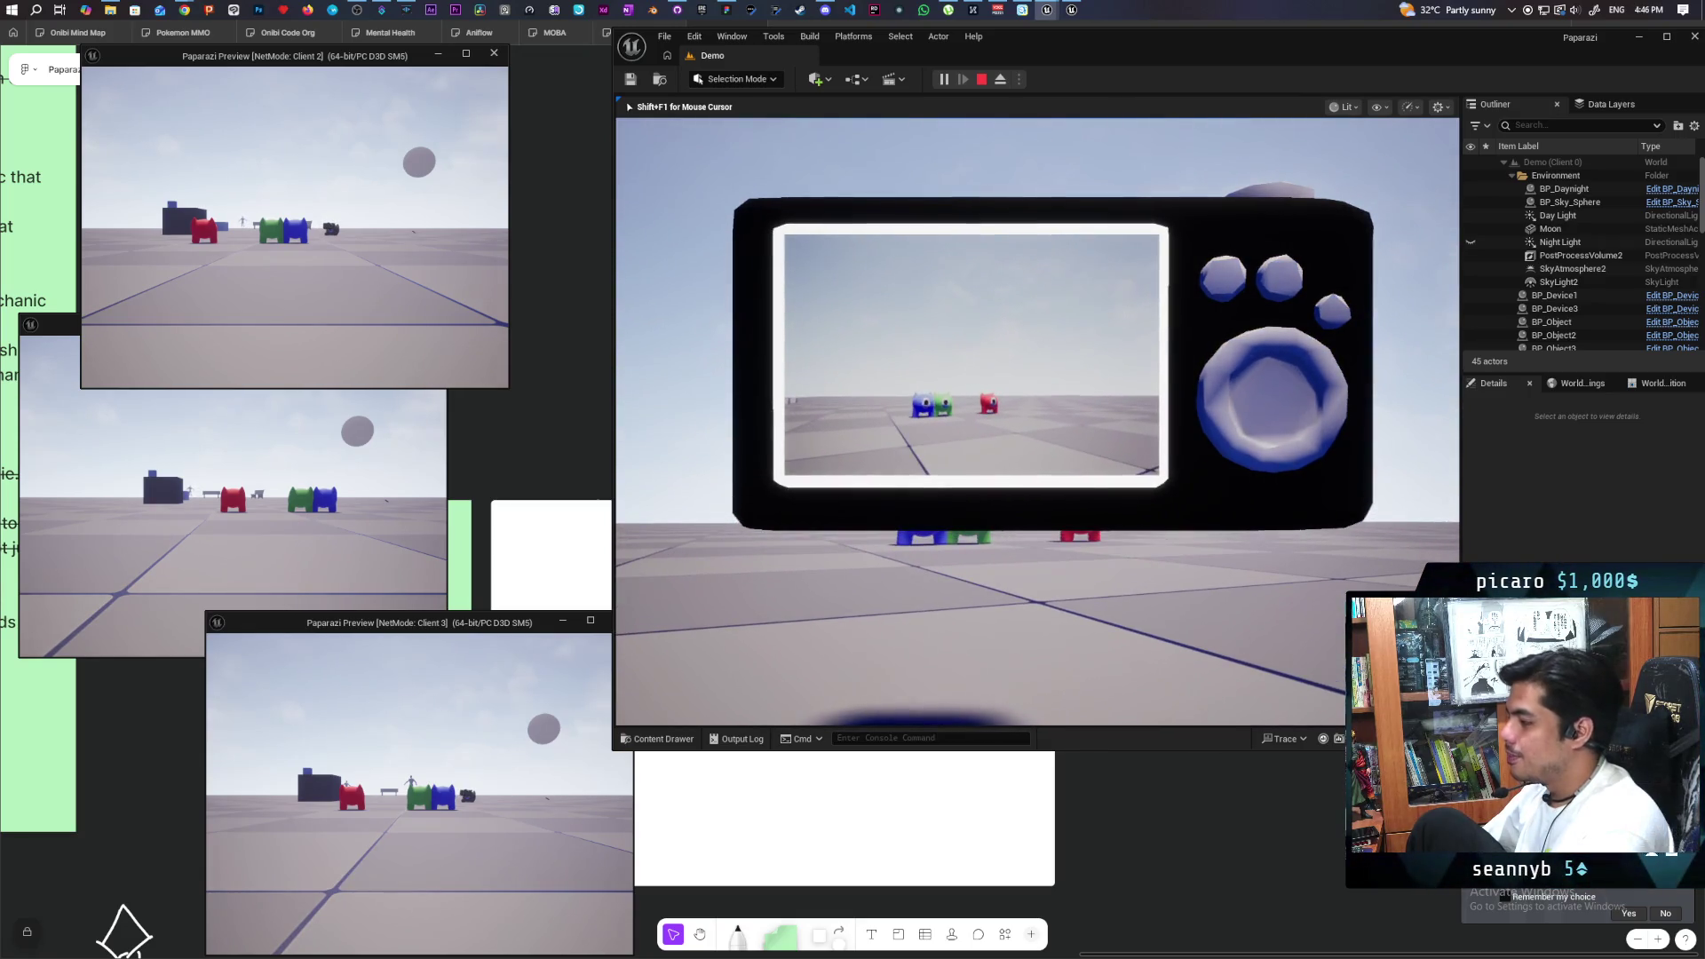
- Lower the camera back to third person, walk toward the creatures, dive, and run on past them
key("e")
key("e")
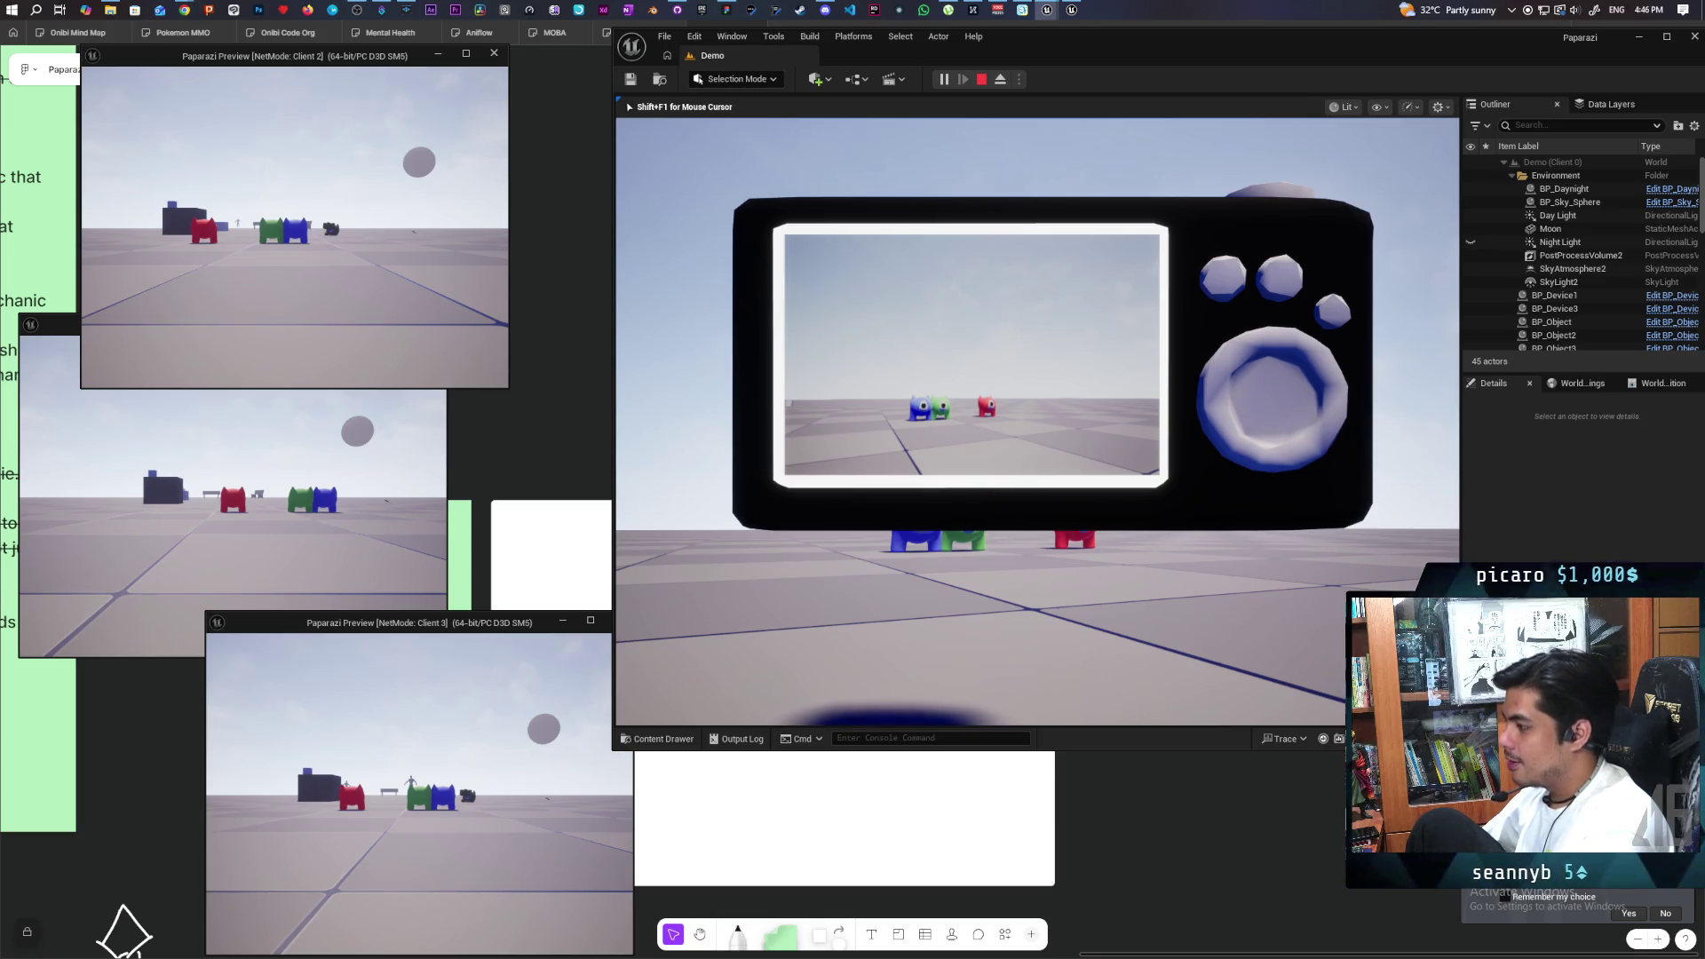
key("e")
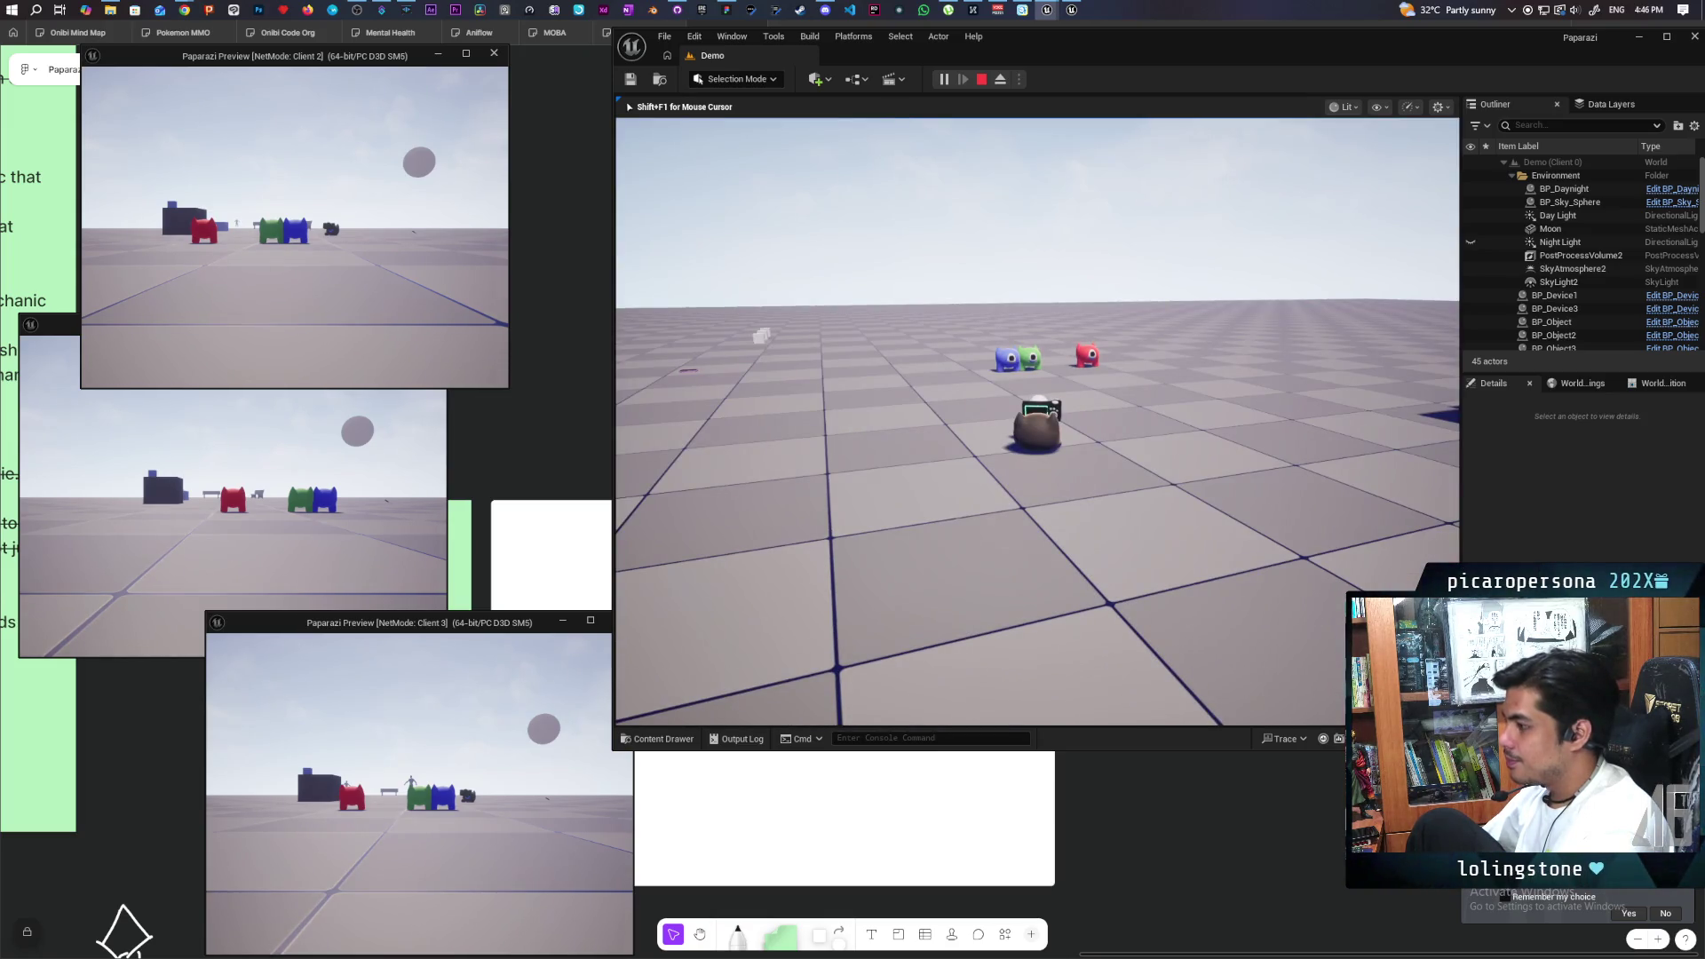
key("w")
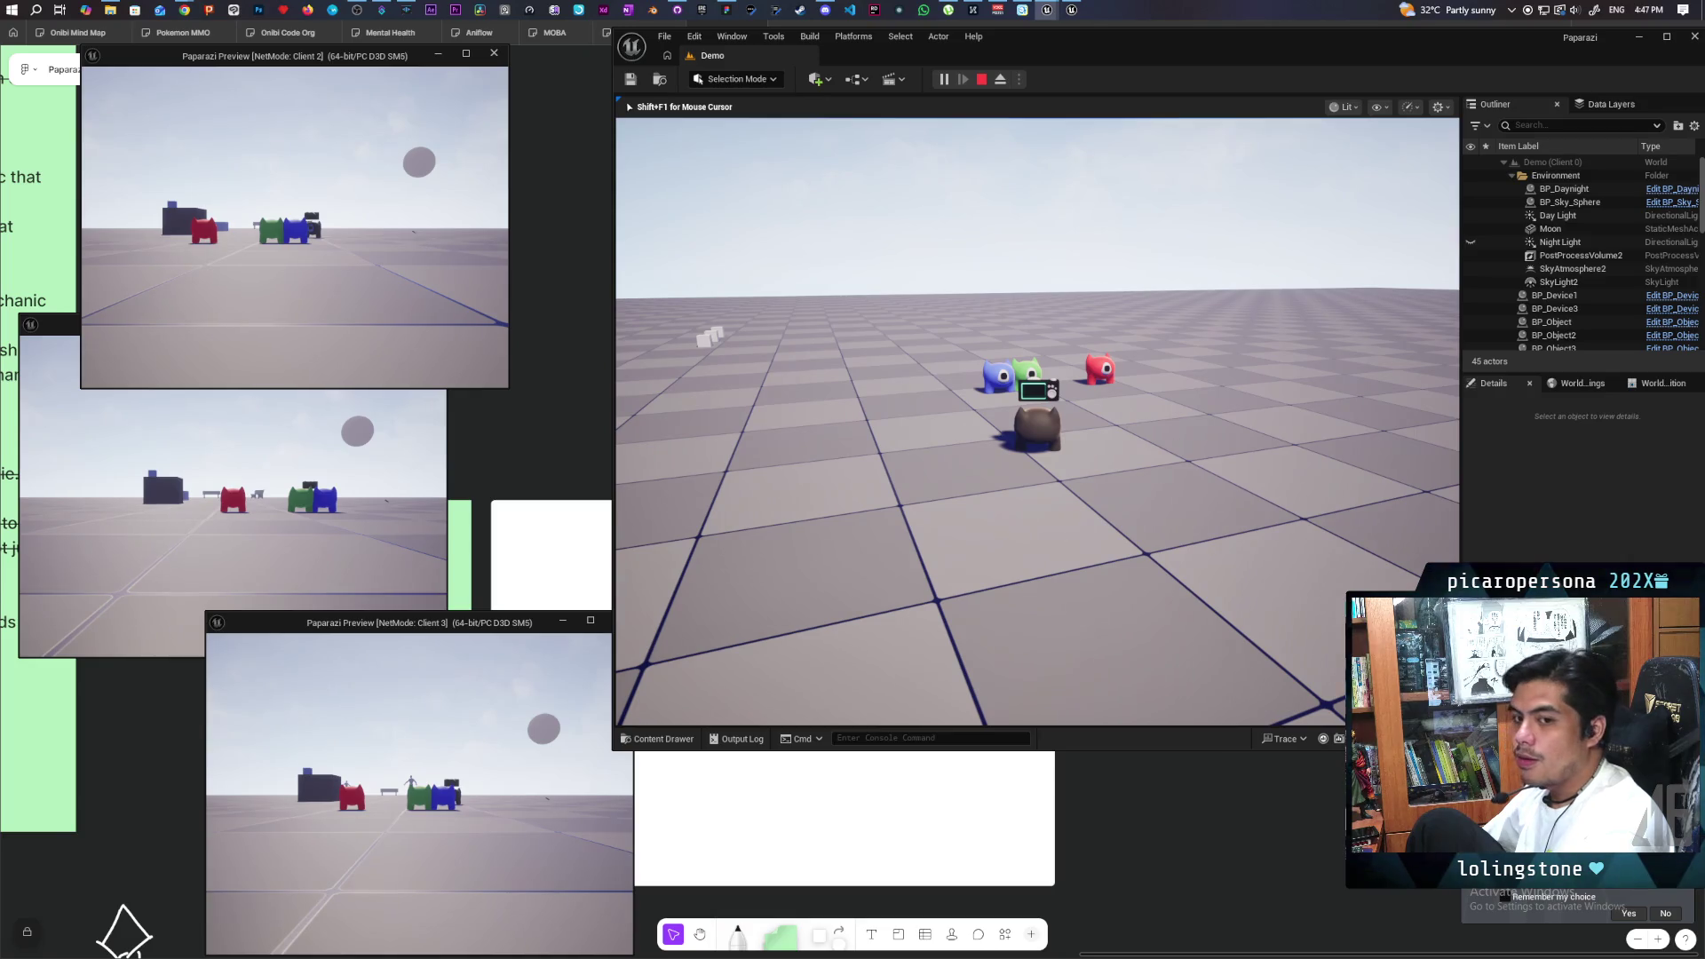
key("space")
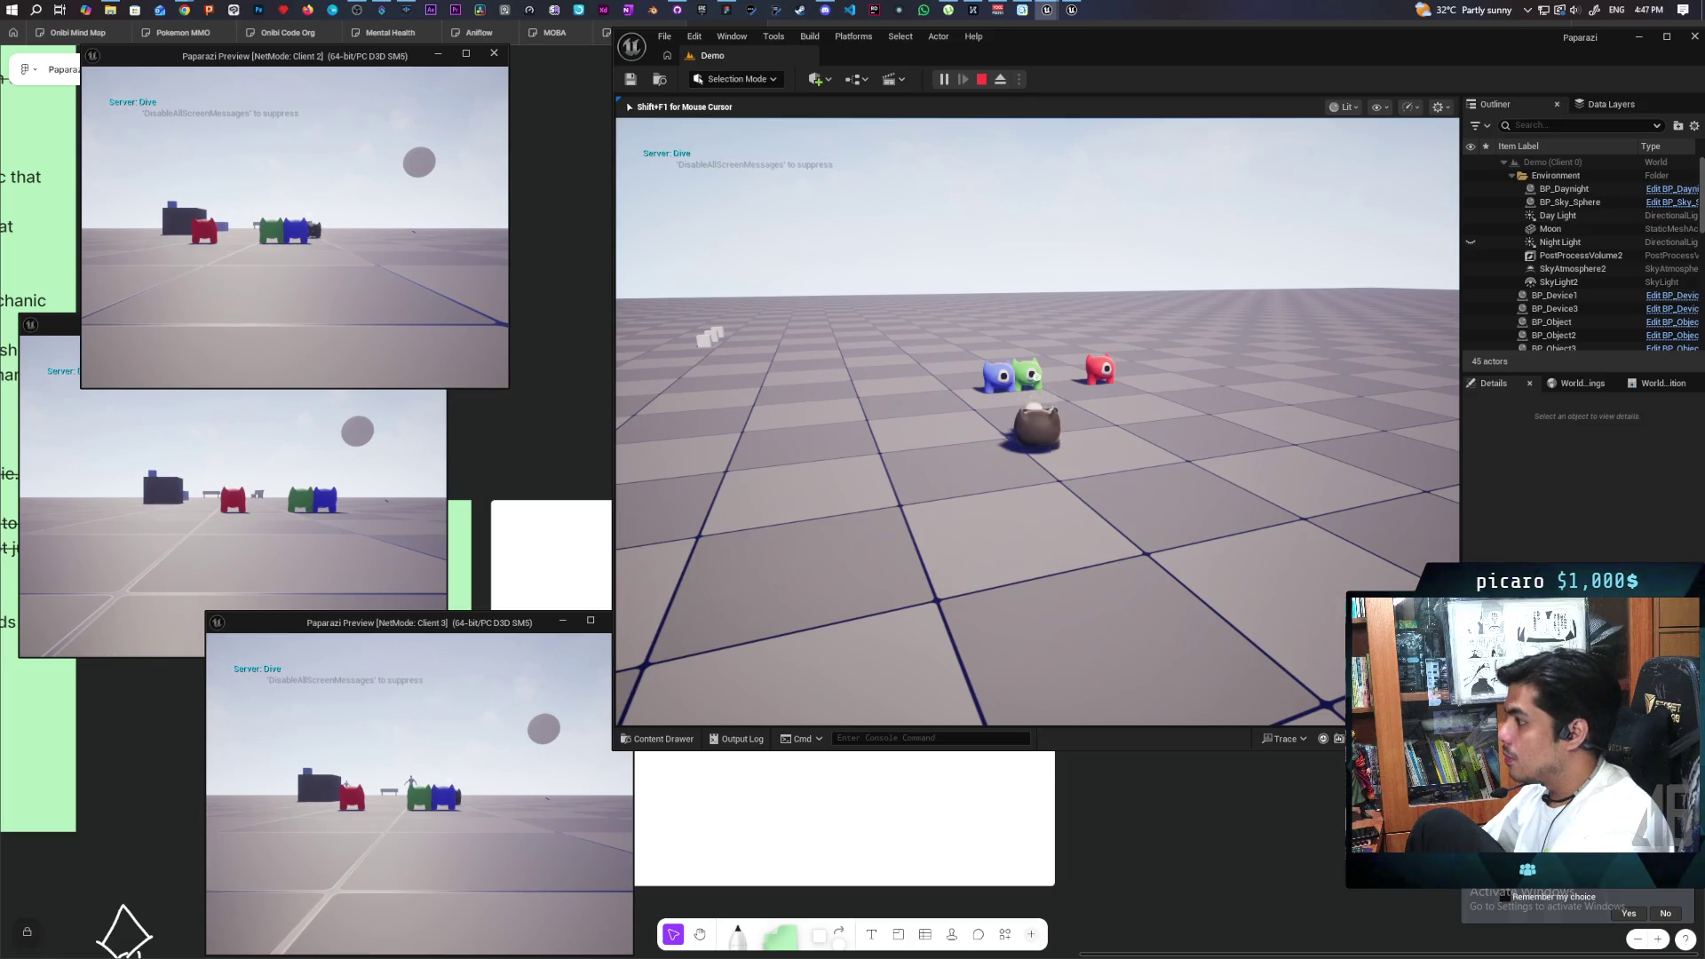
key("w")
key("w")
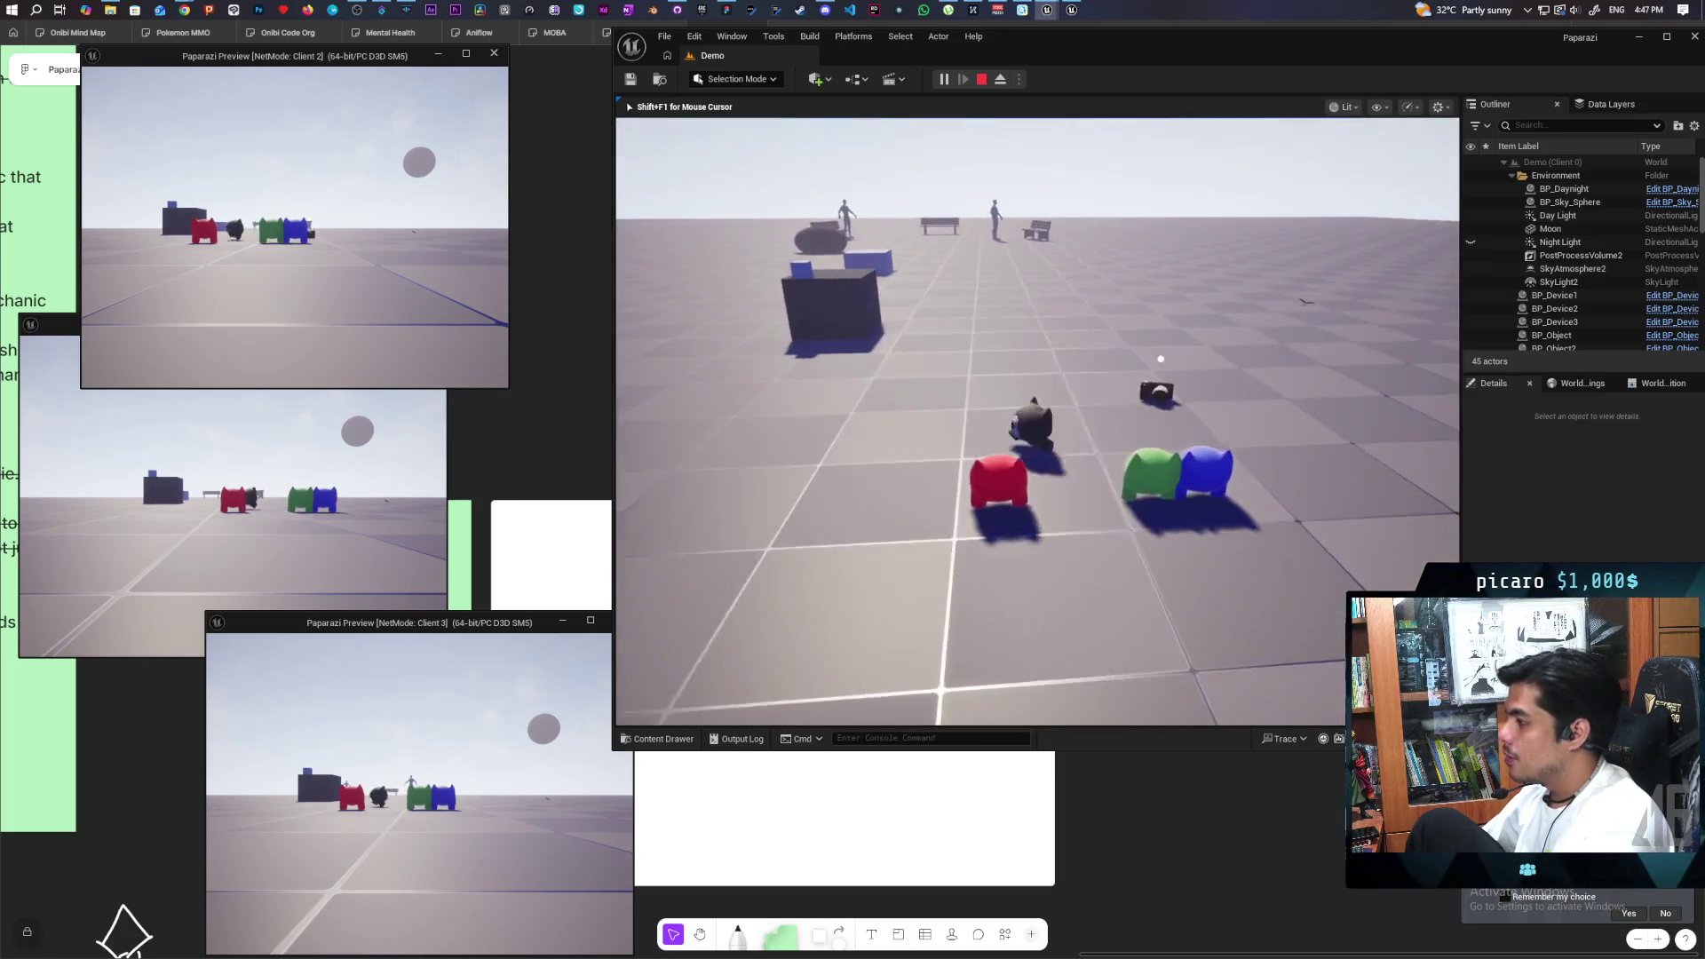
key("alt+Tab")
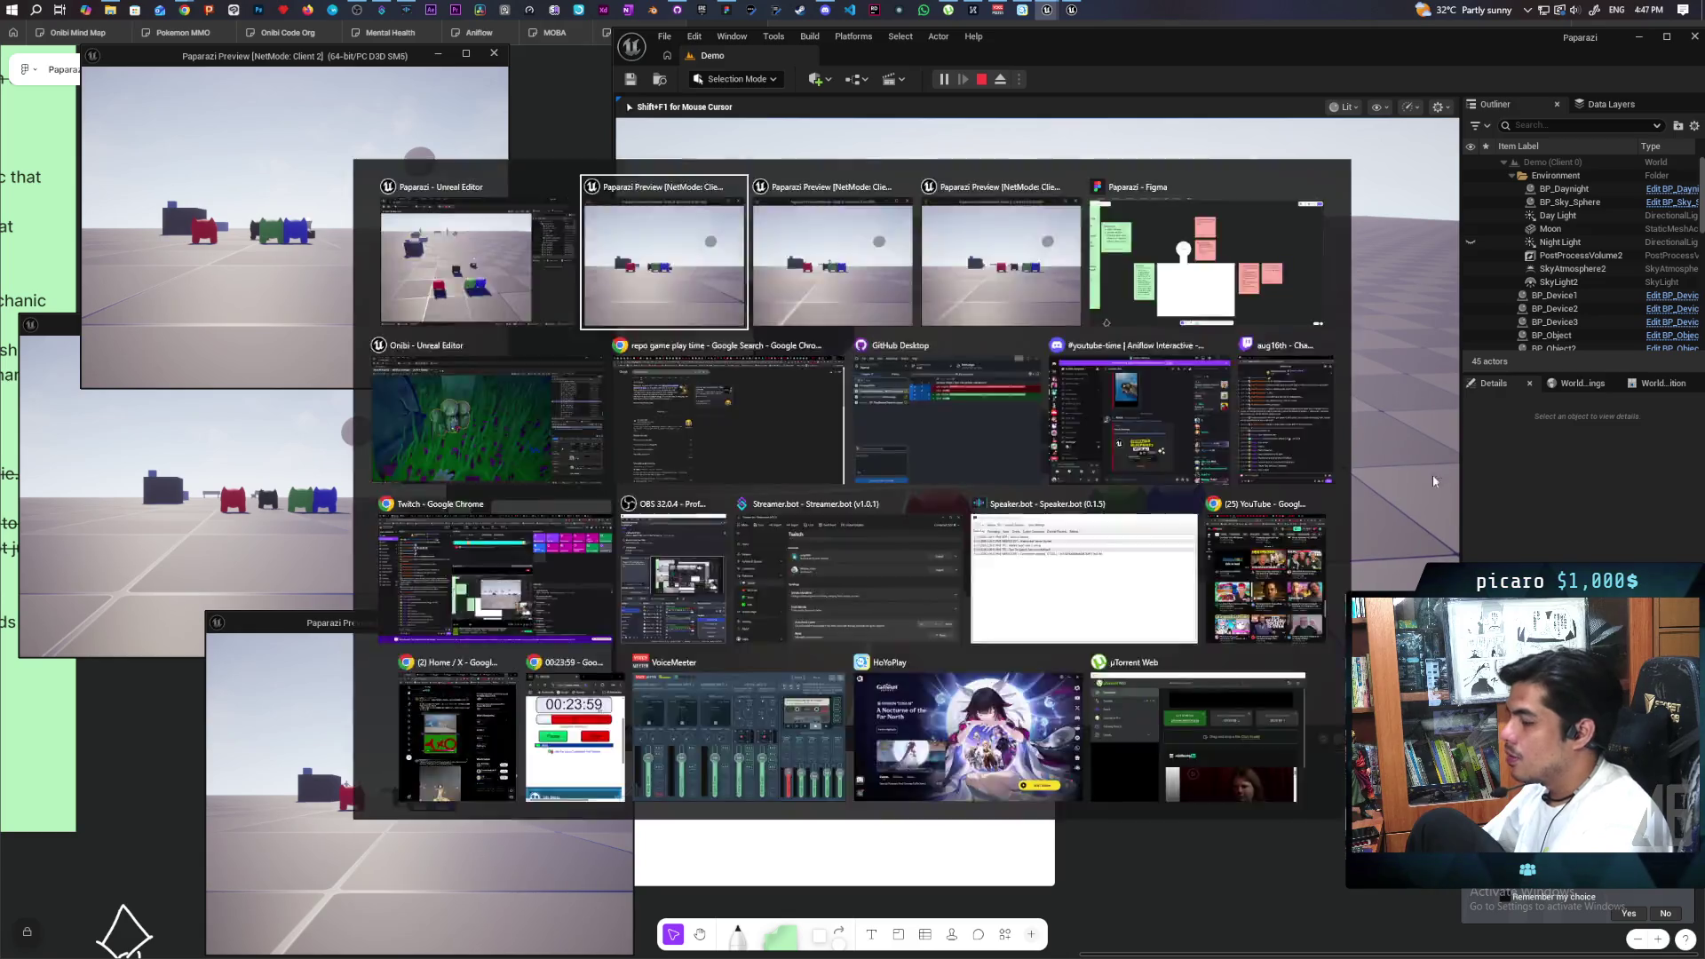
- Walk the blue, red and green creatures together across Clients 2, 1 and 3, climbing green onto red's head
left_click(330, 366)
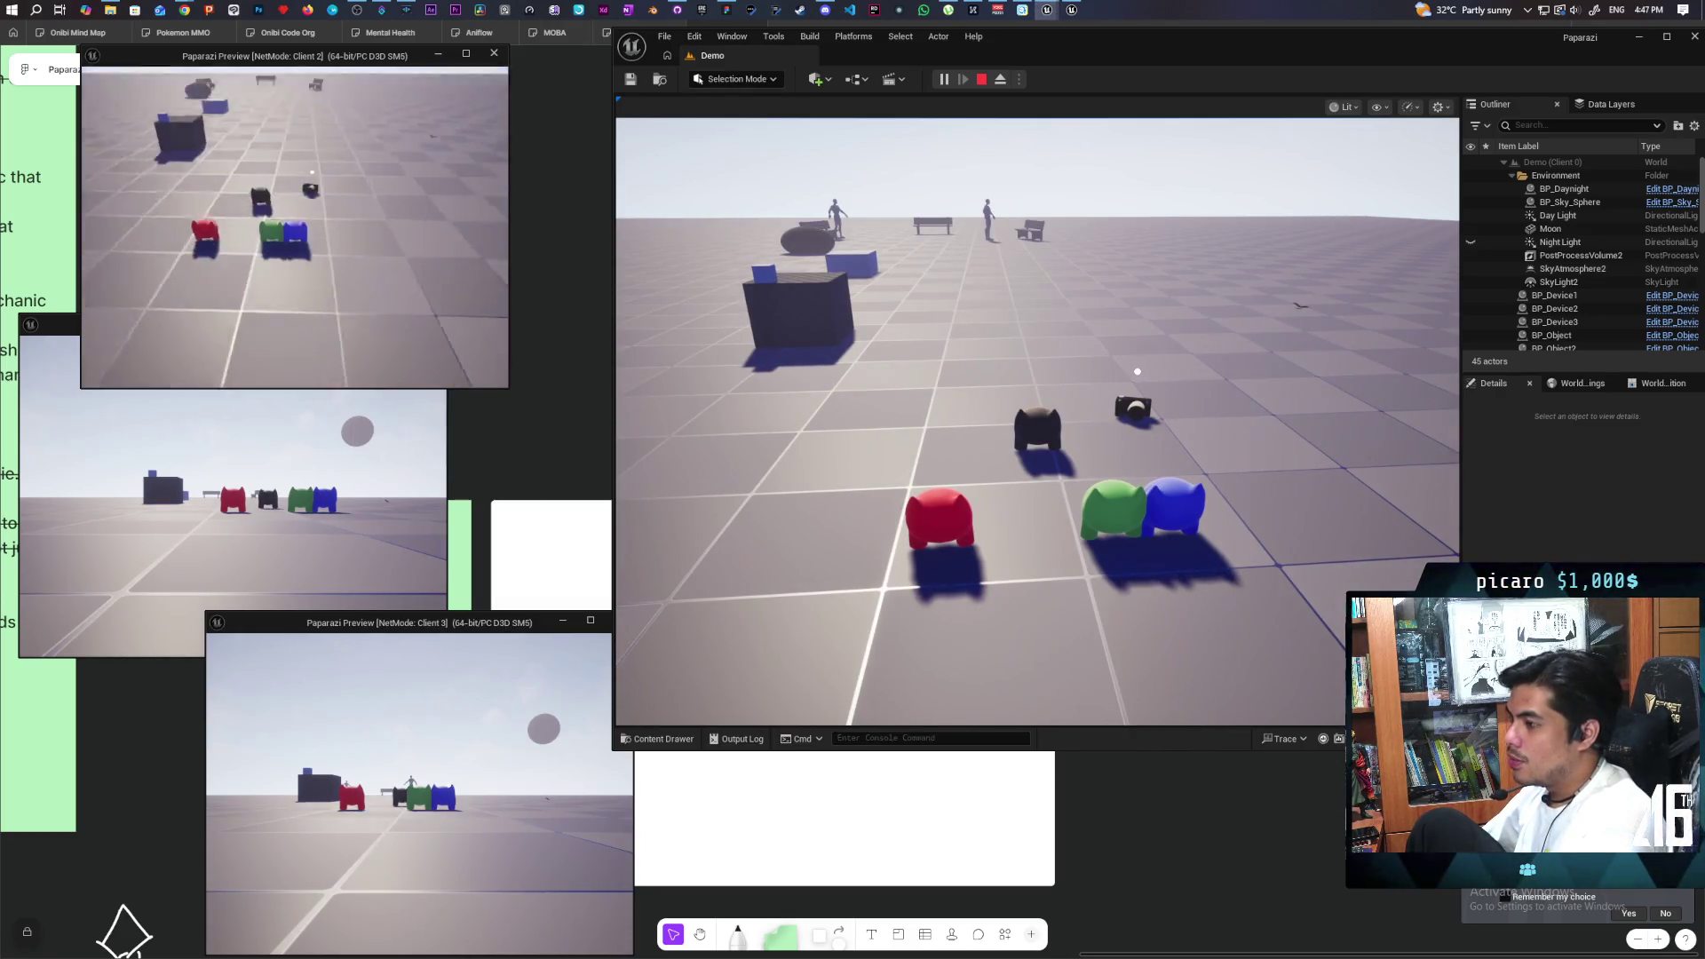
key("w")
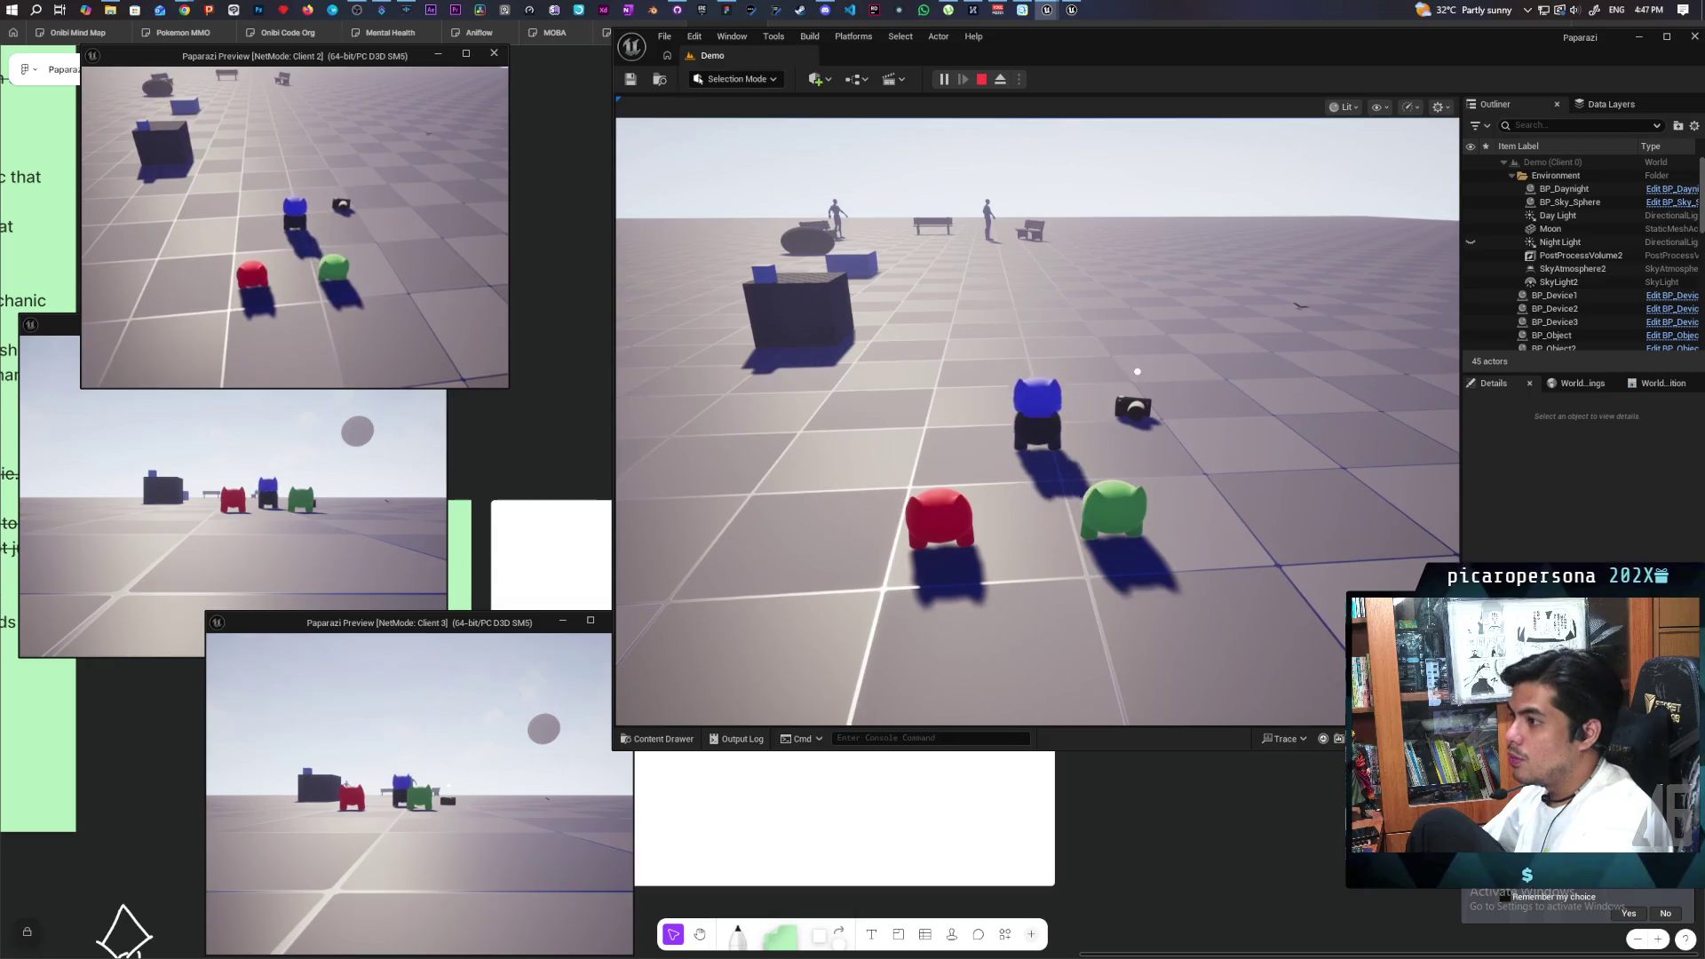
key("alt+Tab")
key("w")
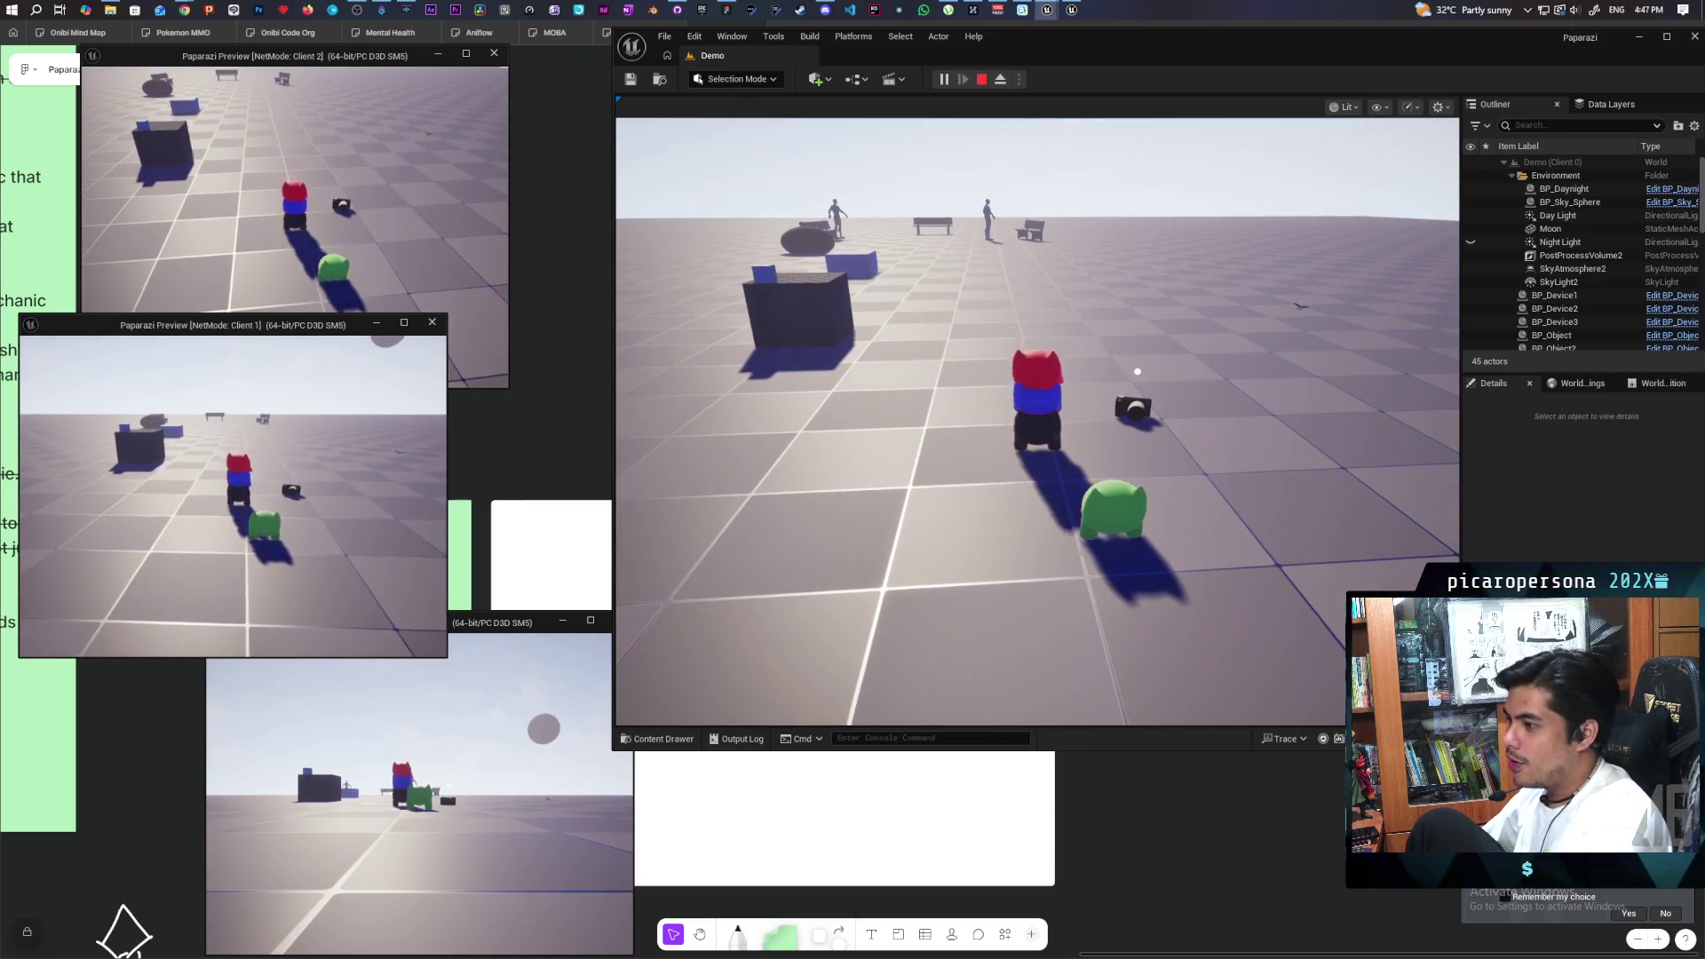
key("alt+Tab")
key("w")
key("w")
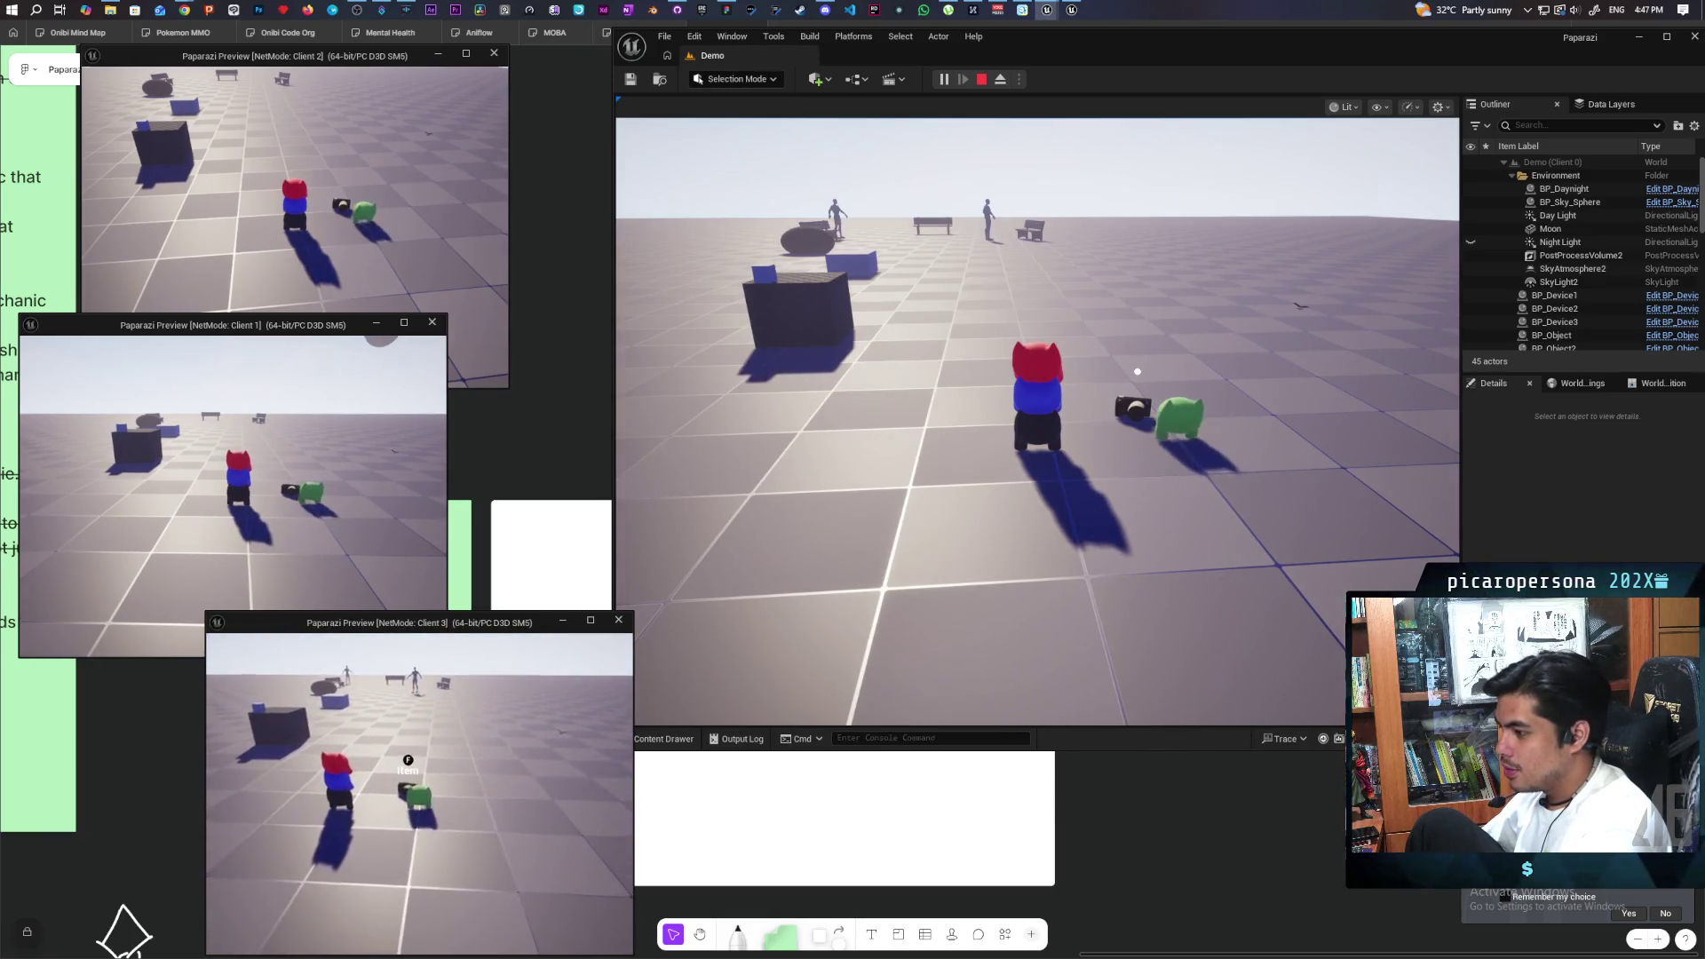
key("w")
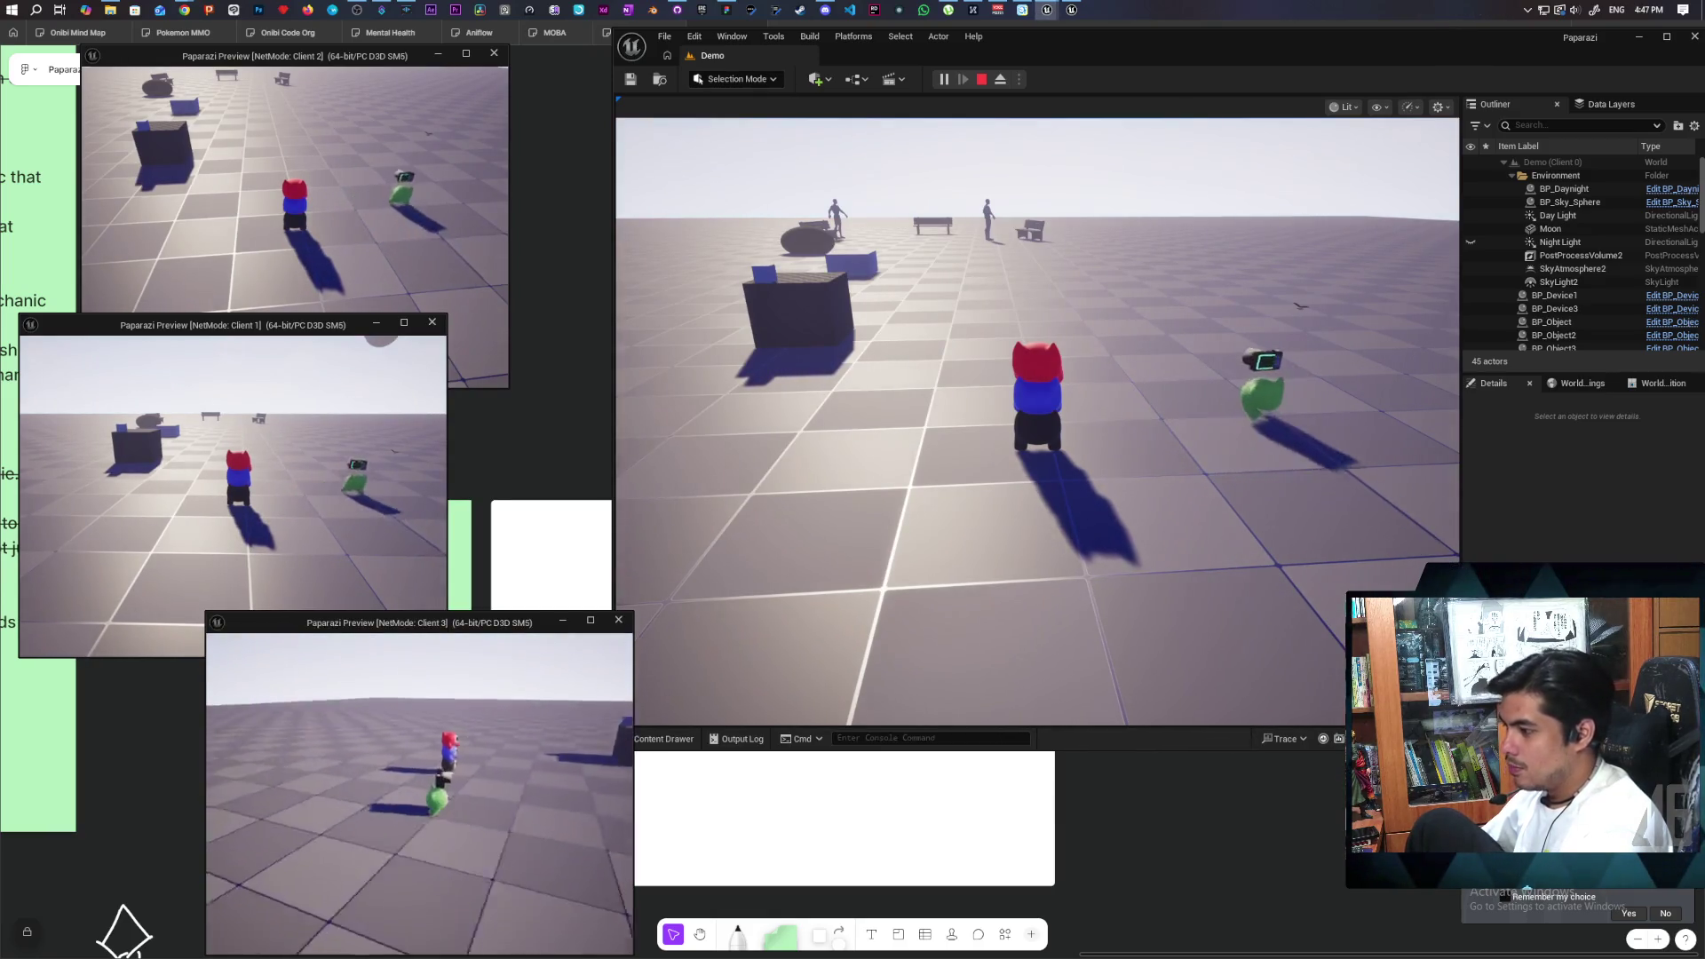
key("space")
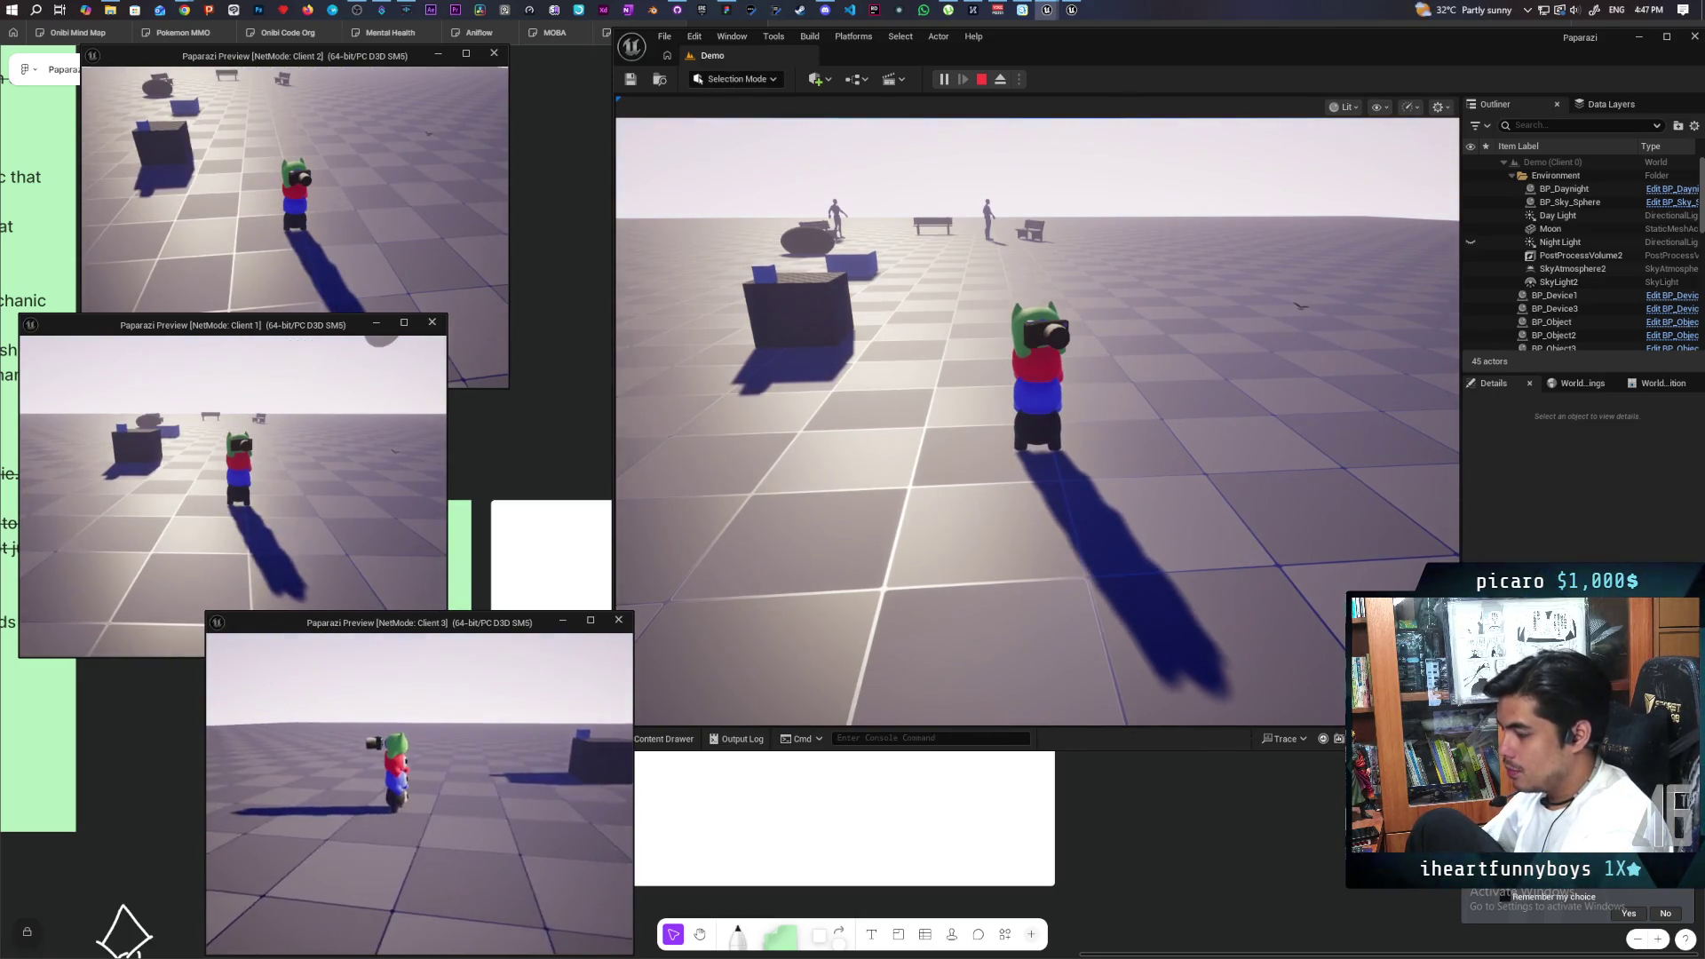
- Walk the stacked creature tower across the plaza and around to the front of a bench
key("e")
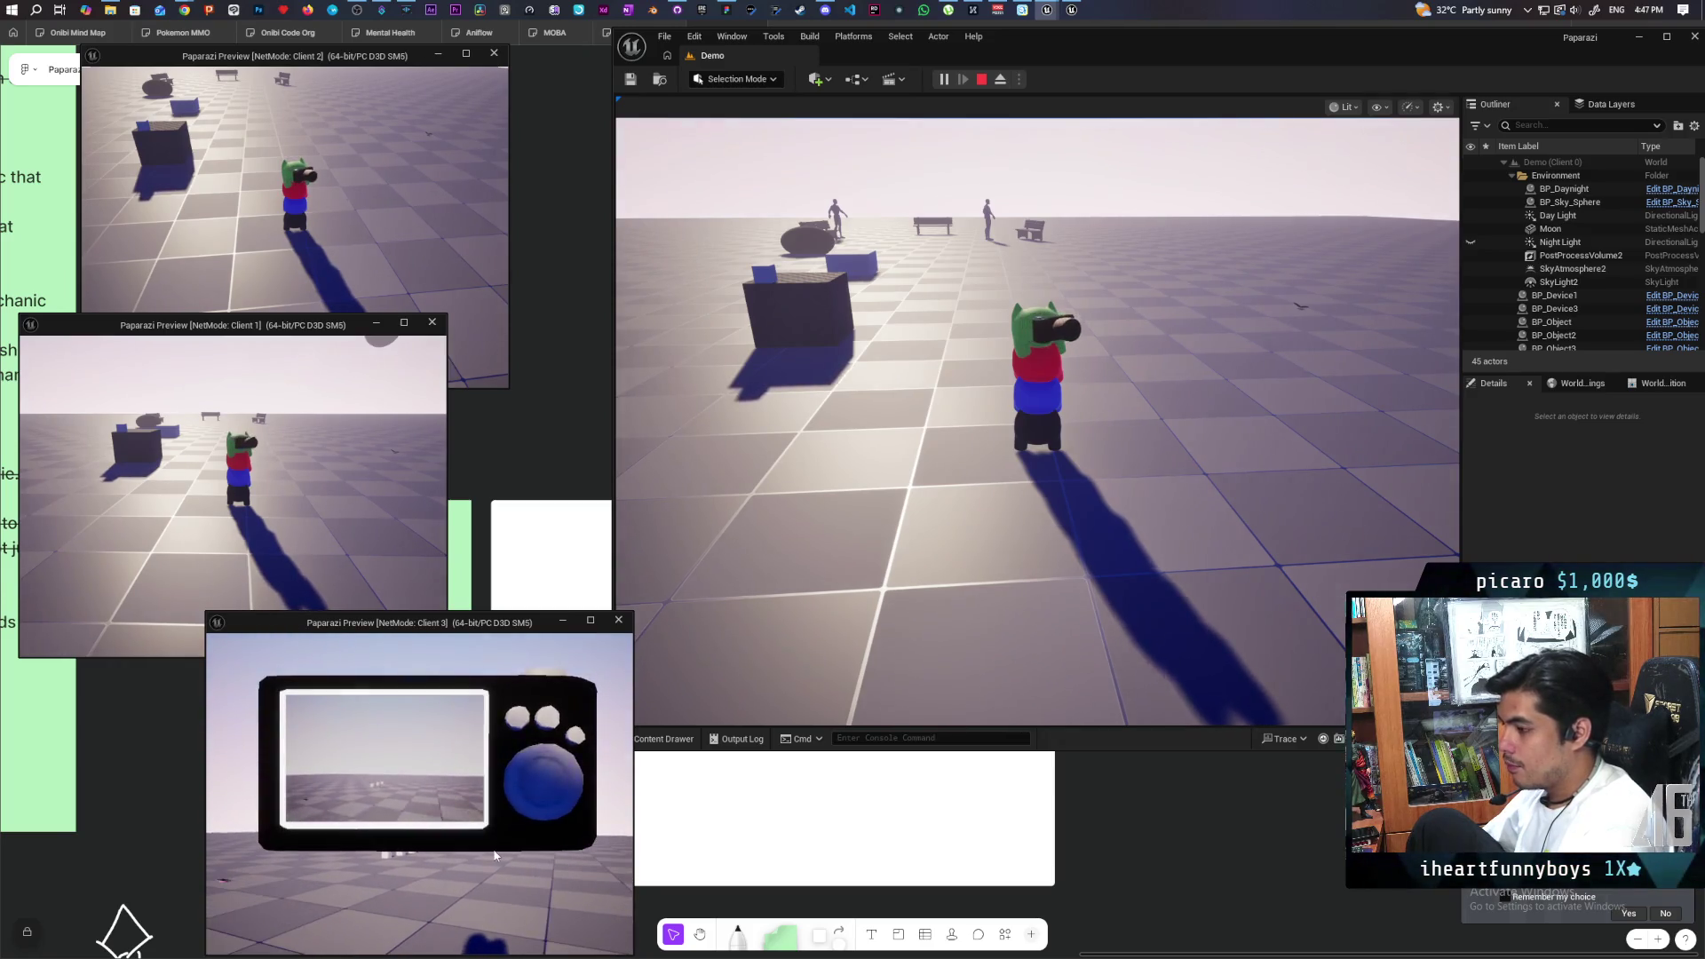
left_click(799, 577)
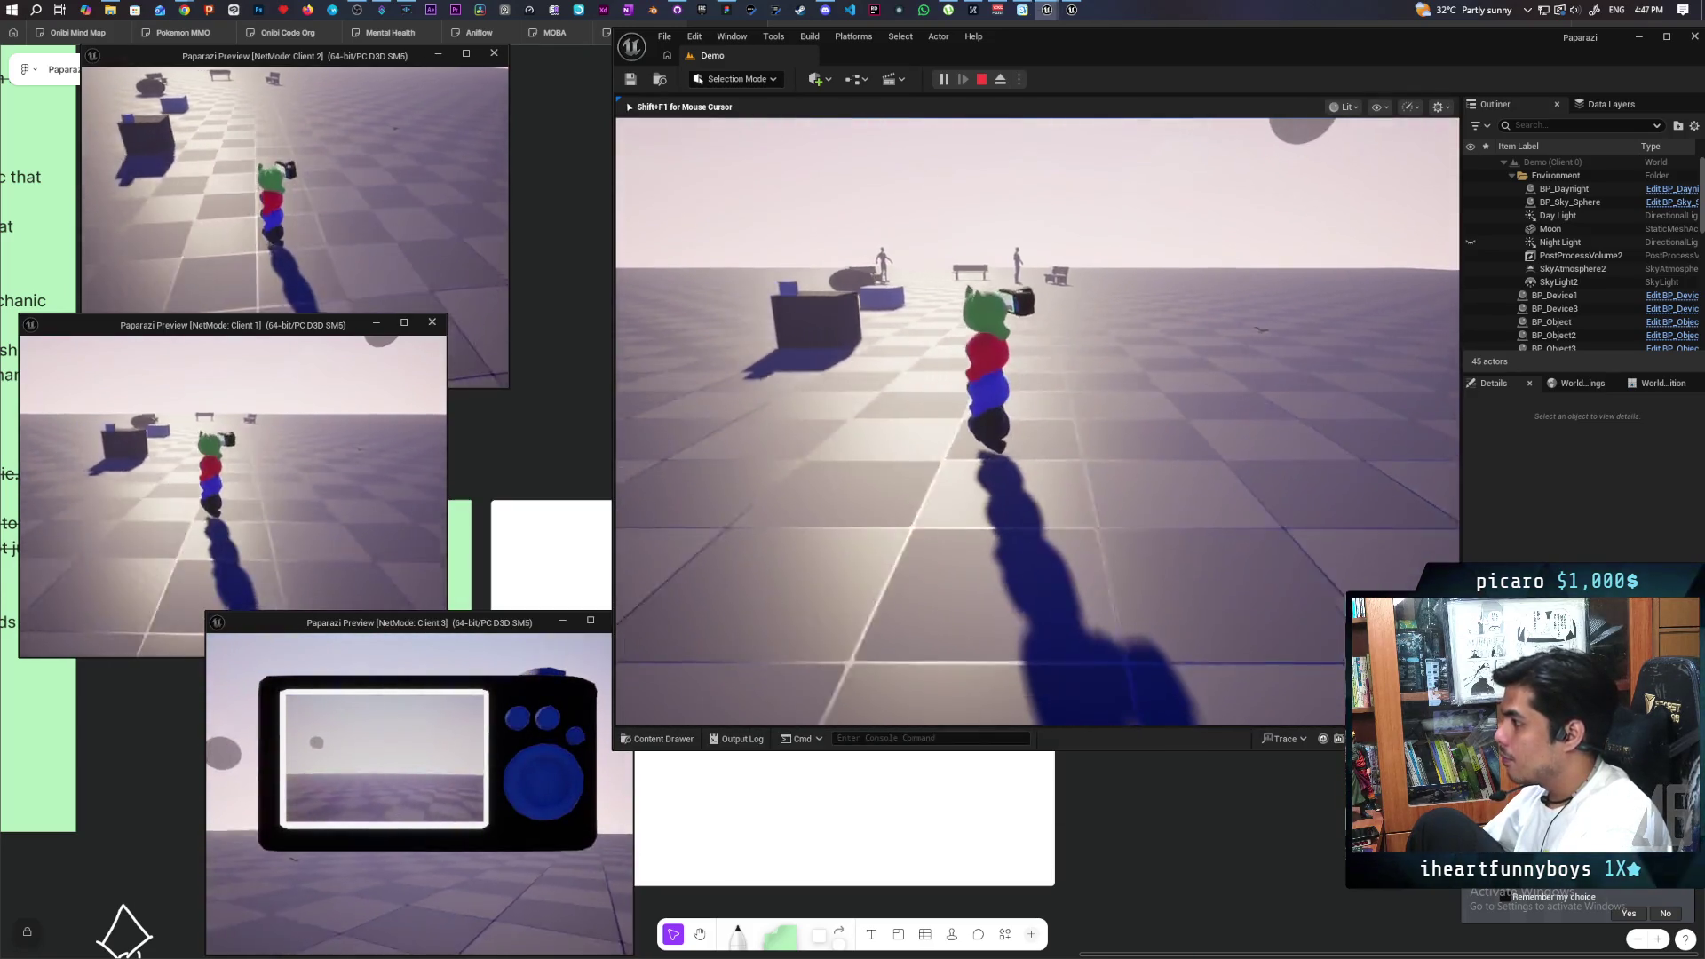
key("w")
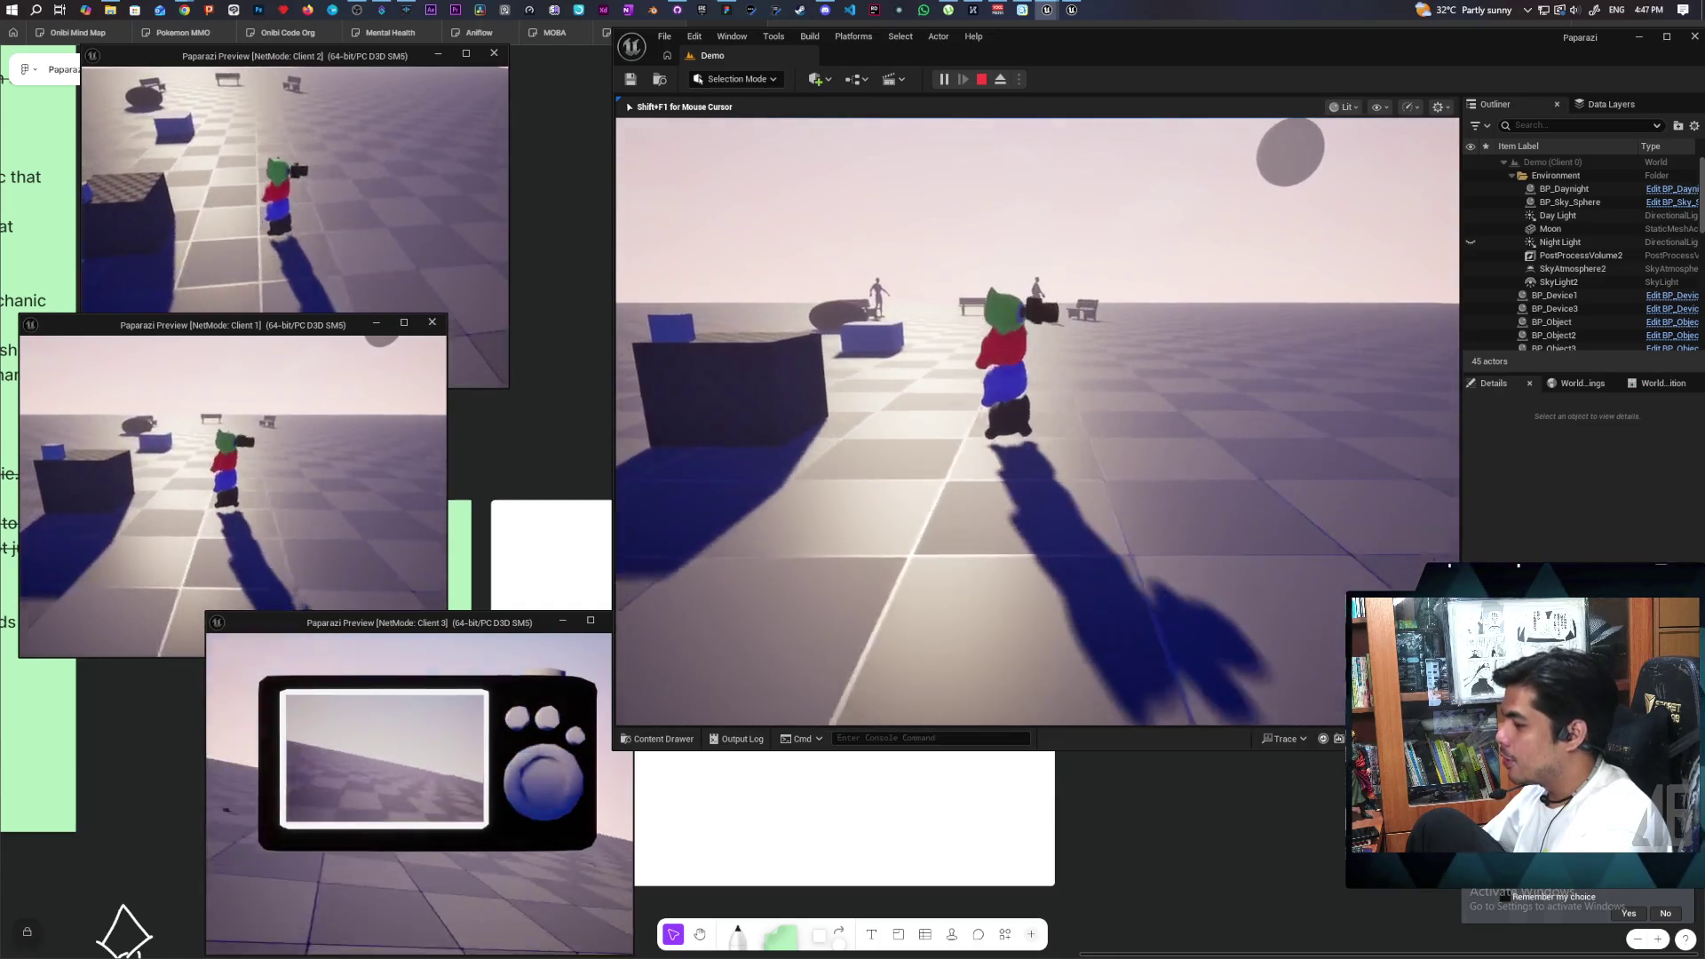
key("w")
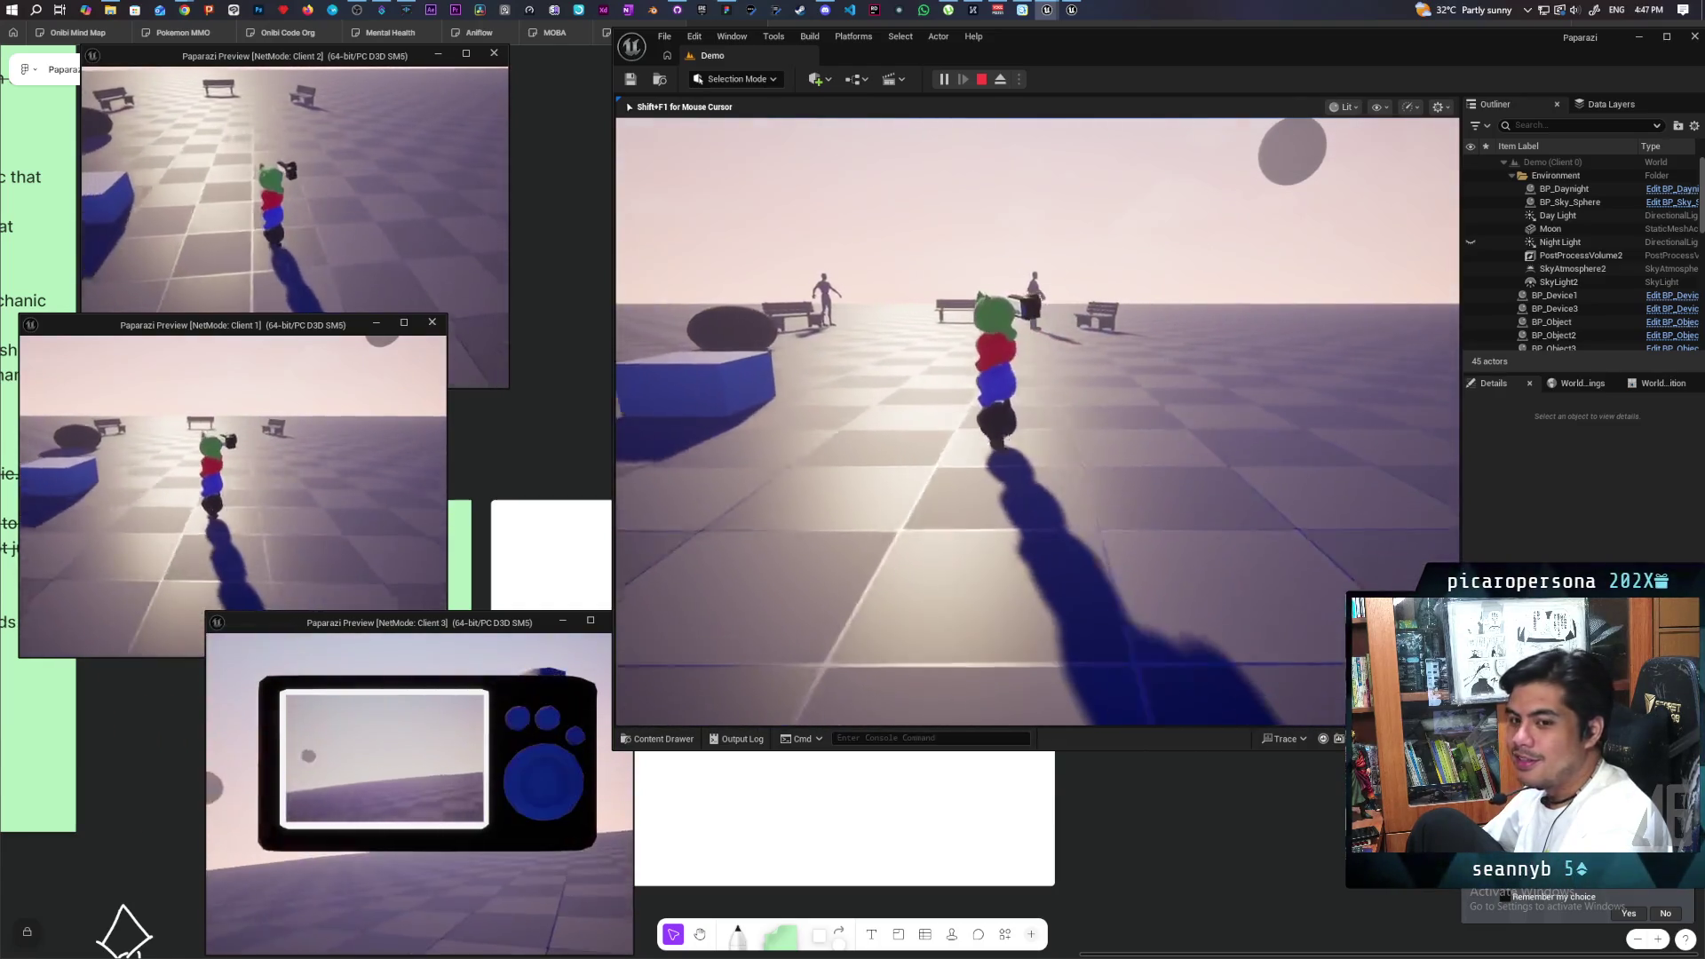
key("w")
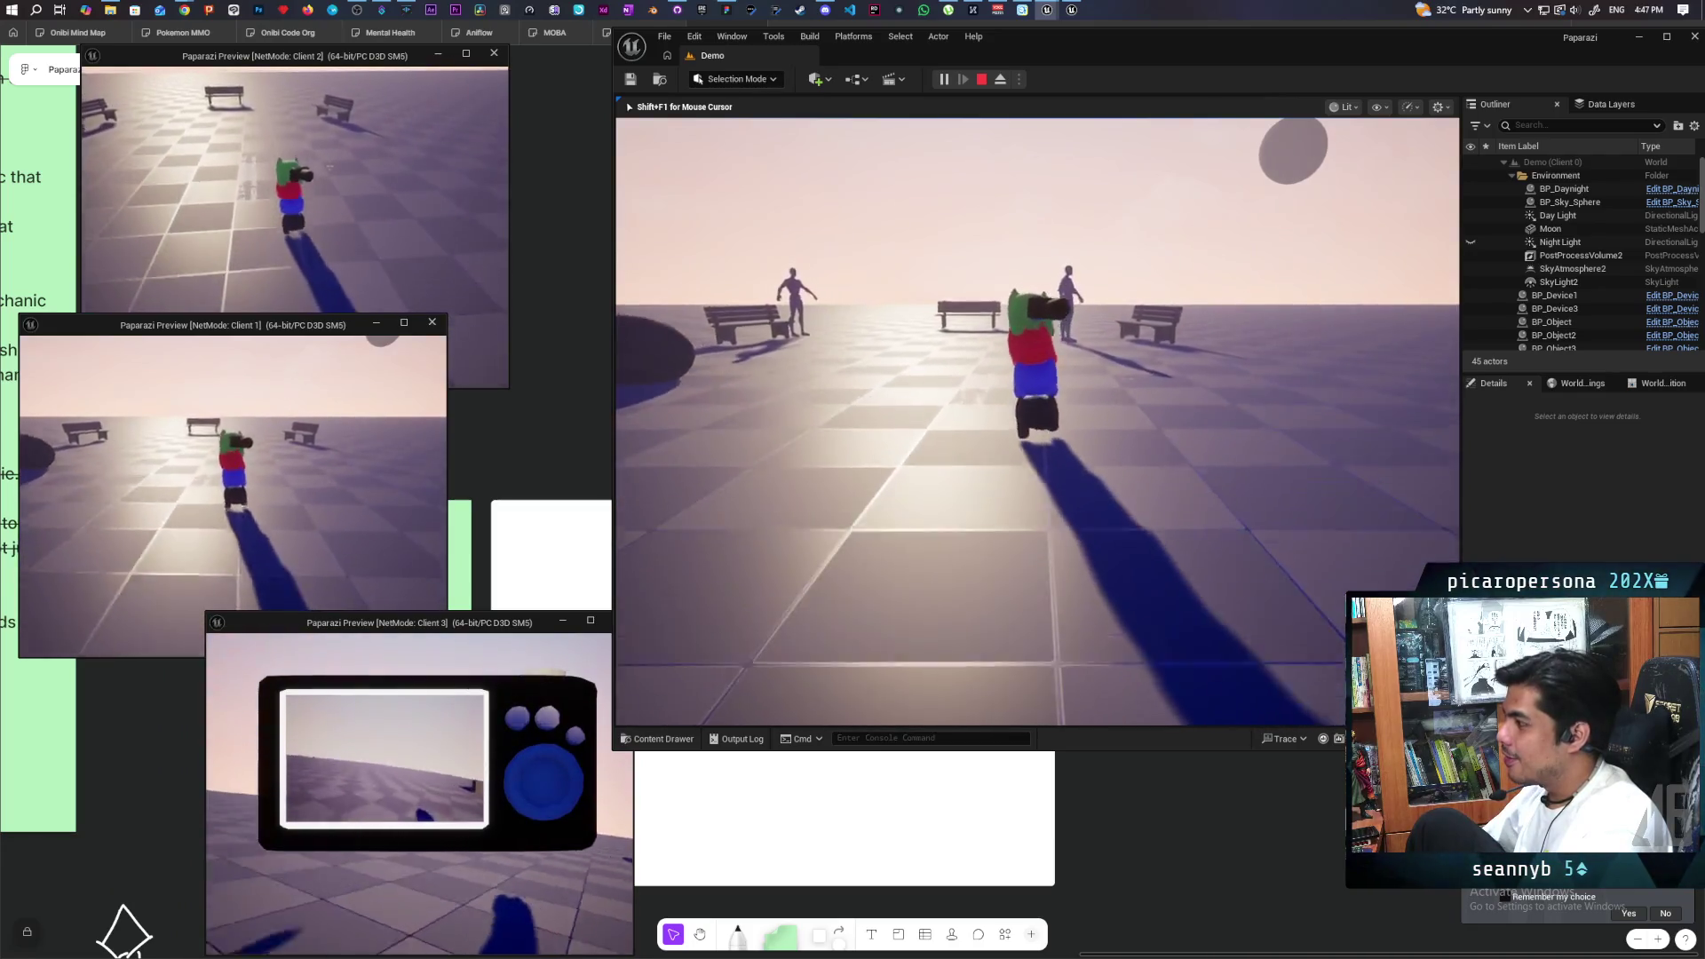
key("w")
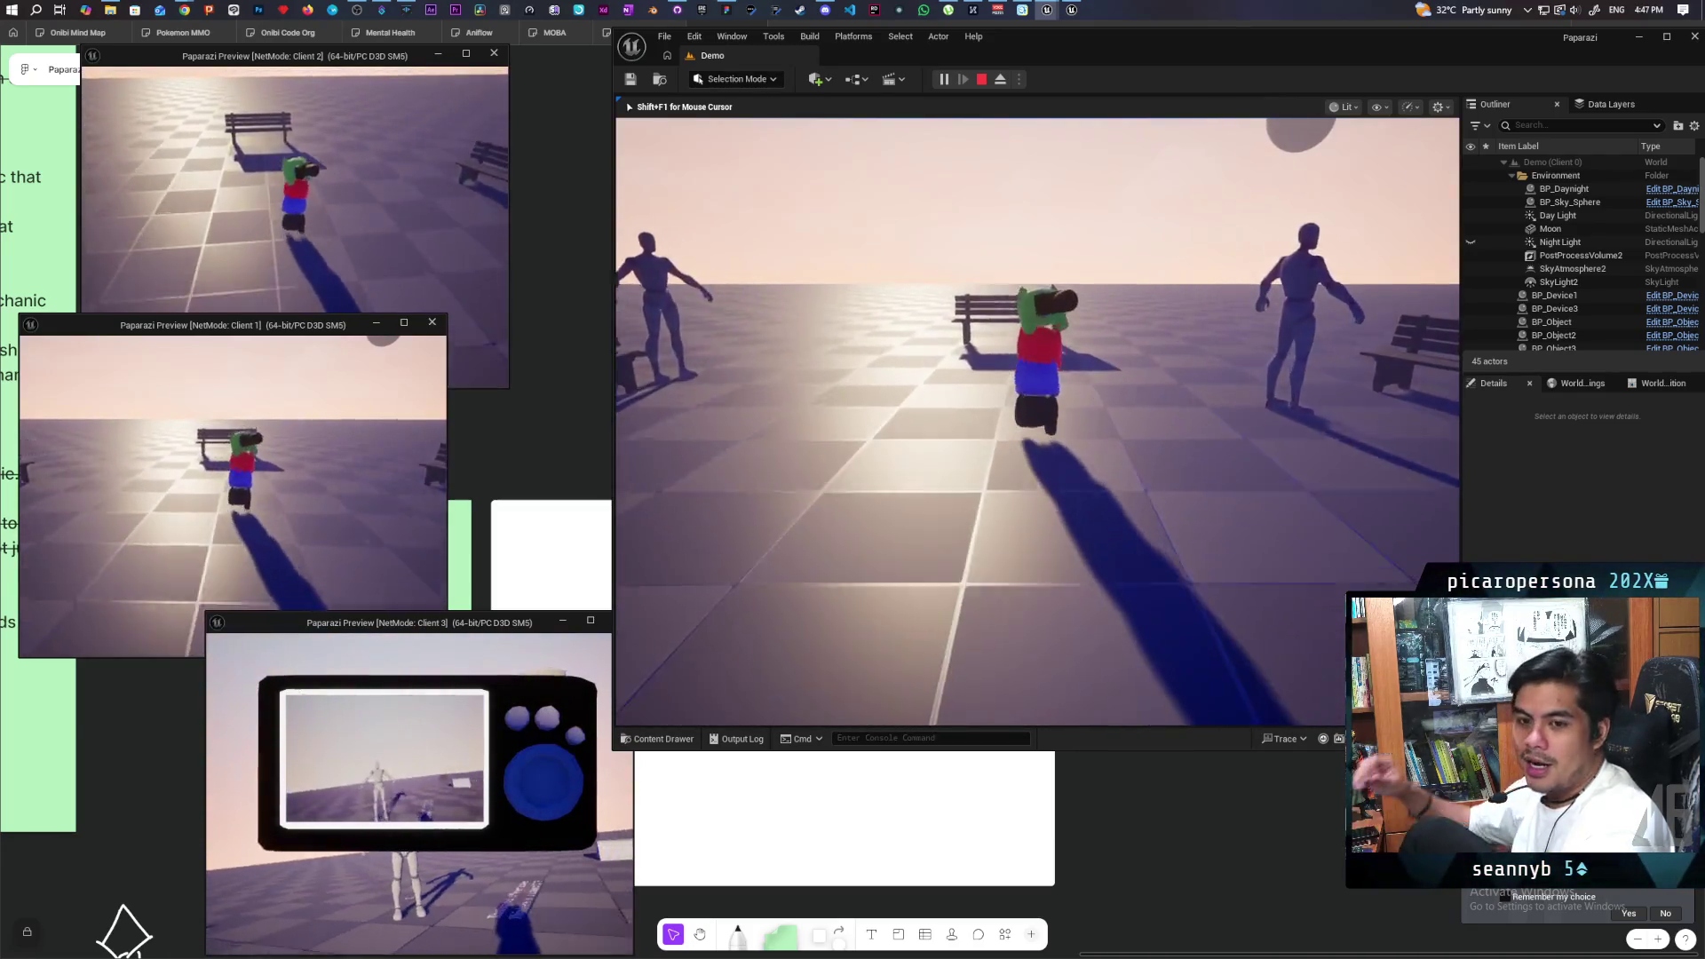
key("w")
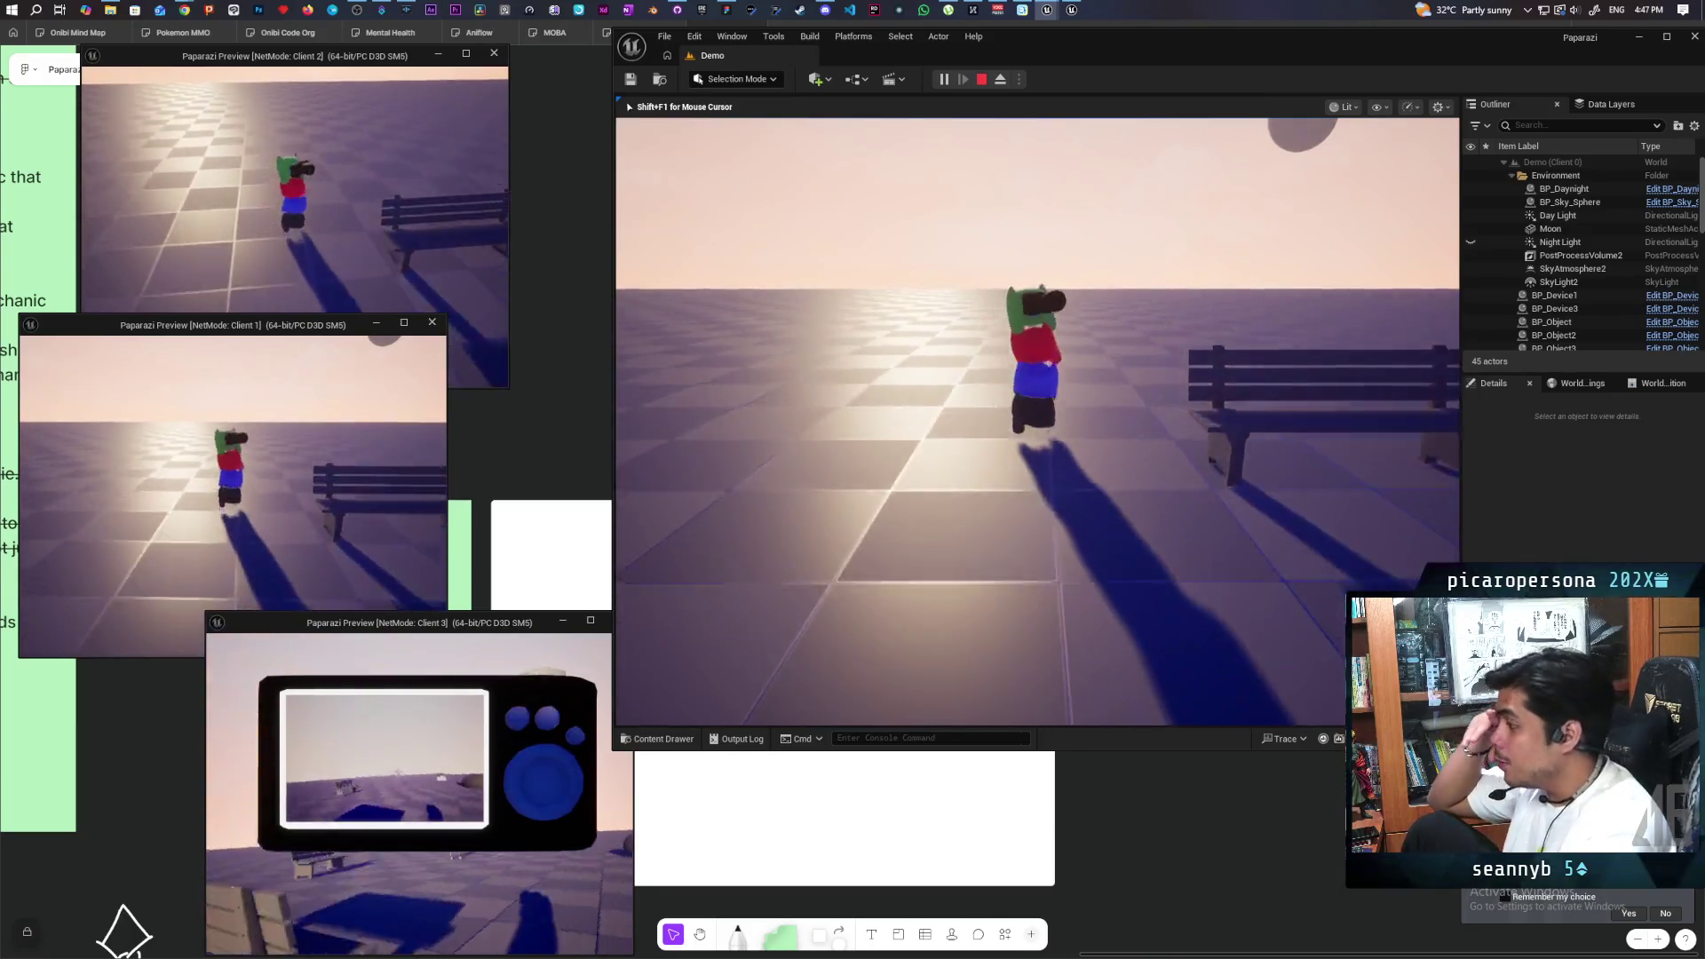
key("w")
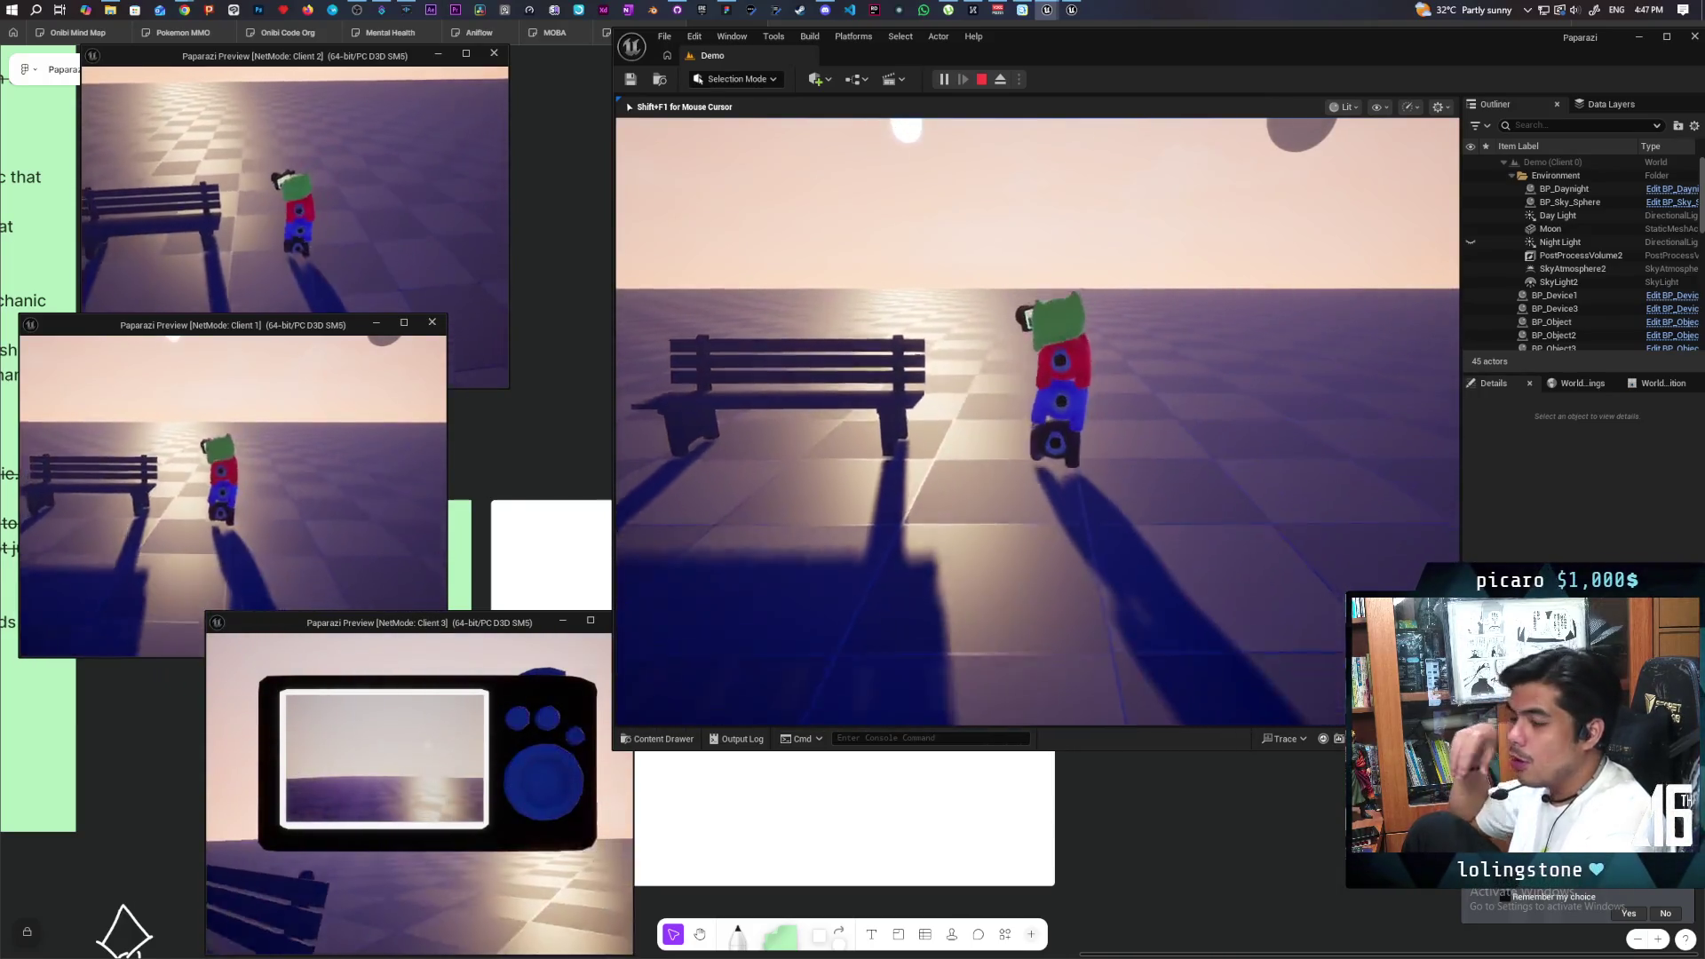
key("w")
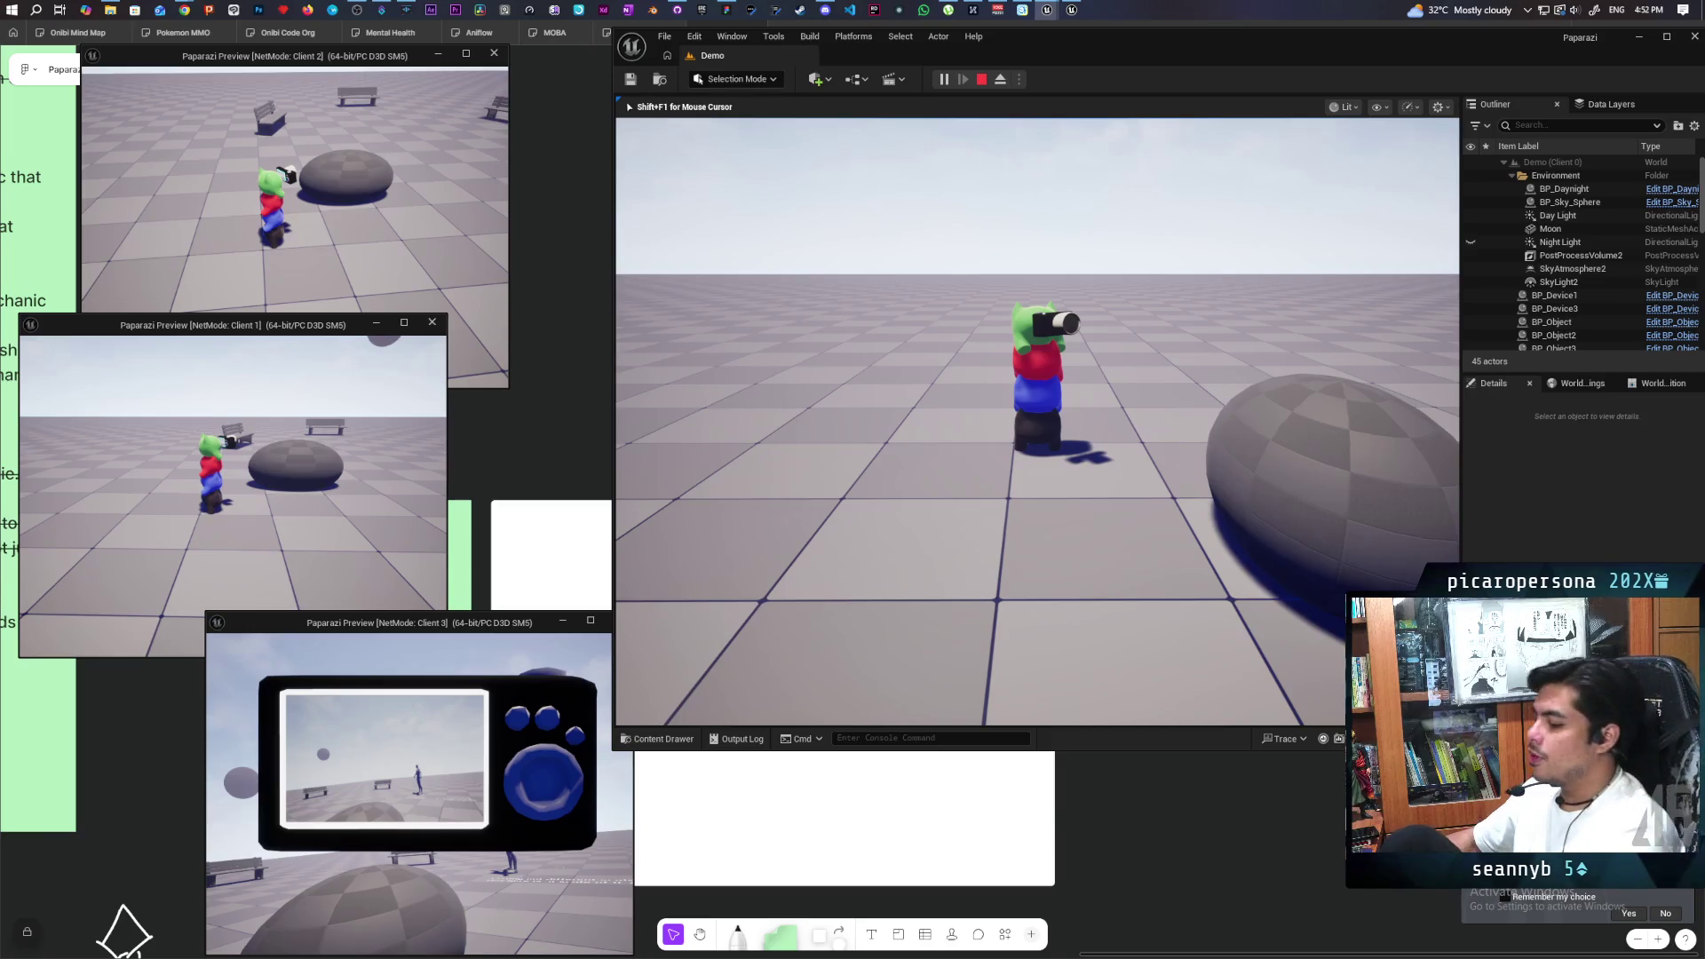
- Stop the Play In Editor session and return to the FigJam temple whiteboard
key("Escape")
left_click(495, 393)
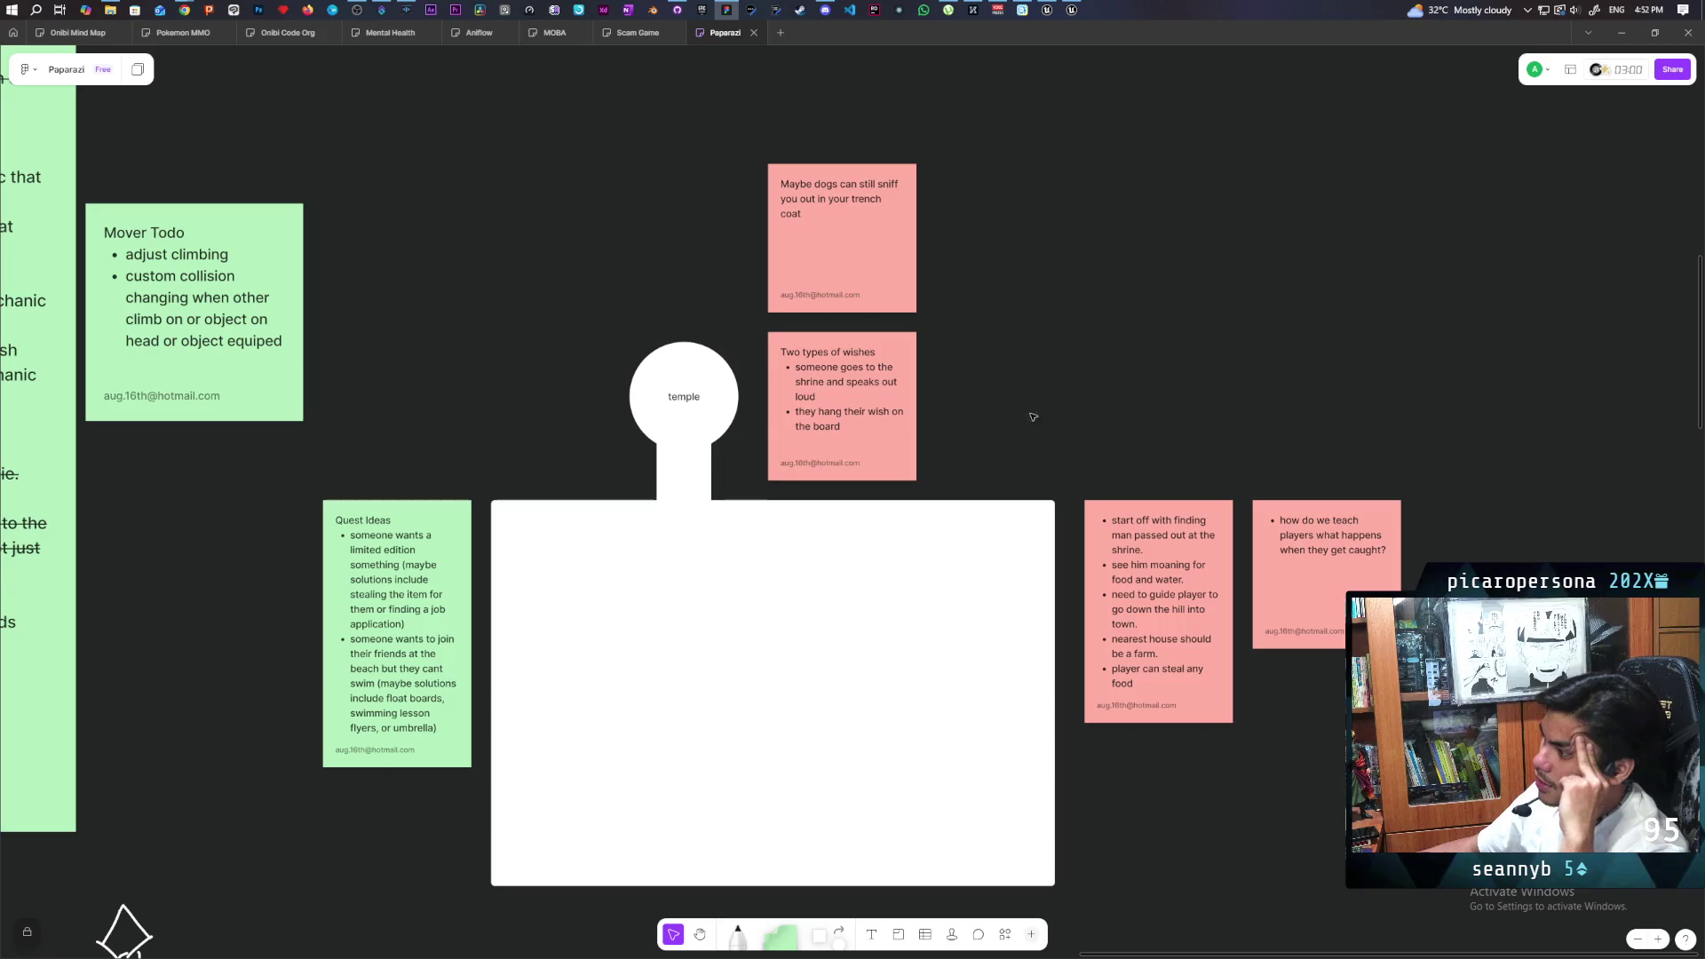
left_click(819, 934)
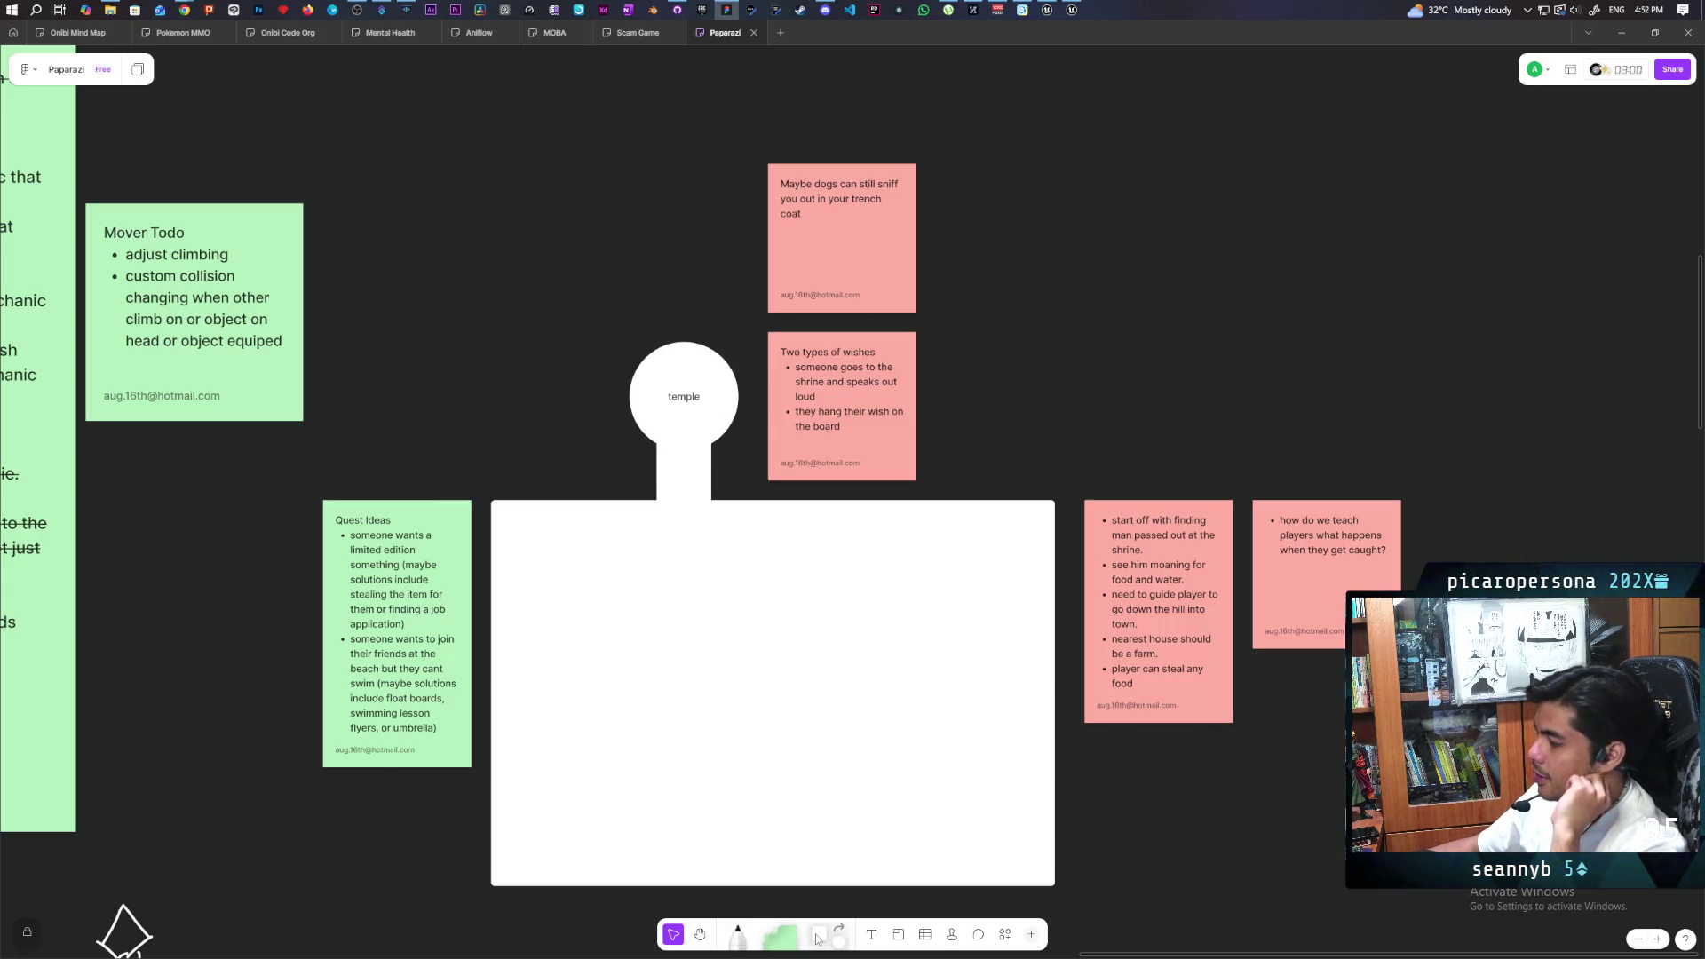
- Write 'Leaving wishes at the shrine' on the new white card
left_click(1119, 326)
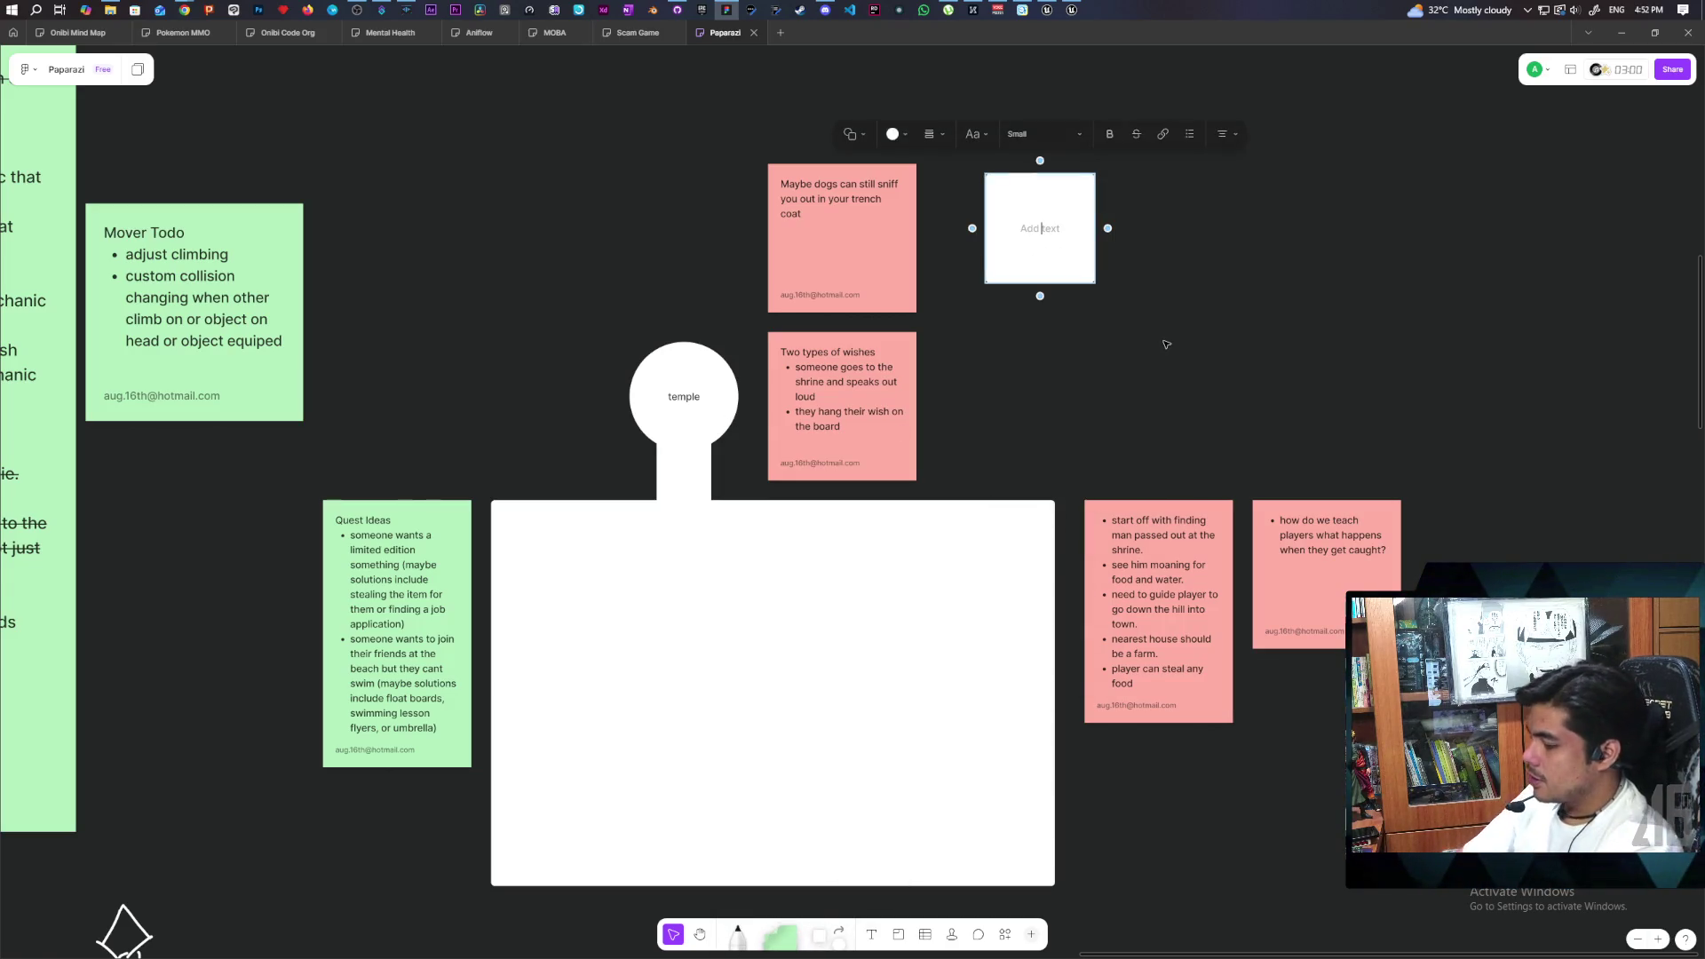
type("Leaving ")
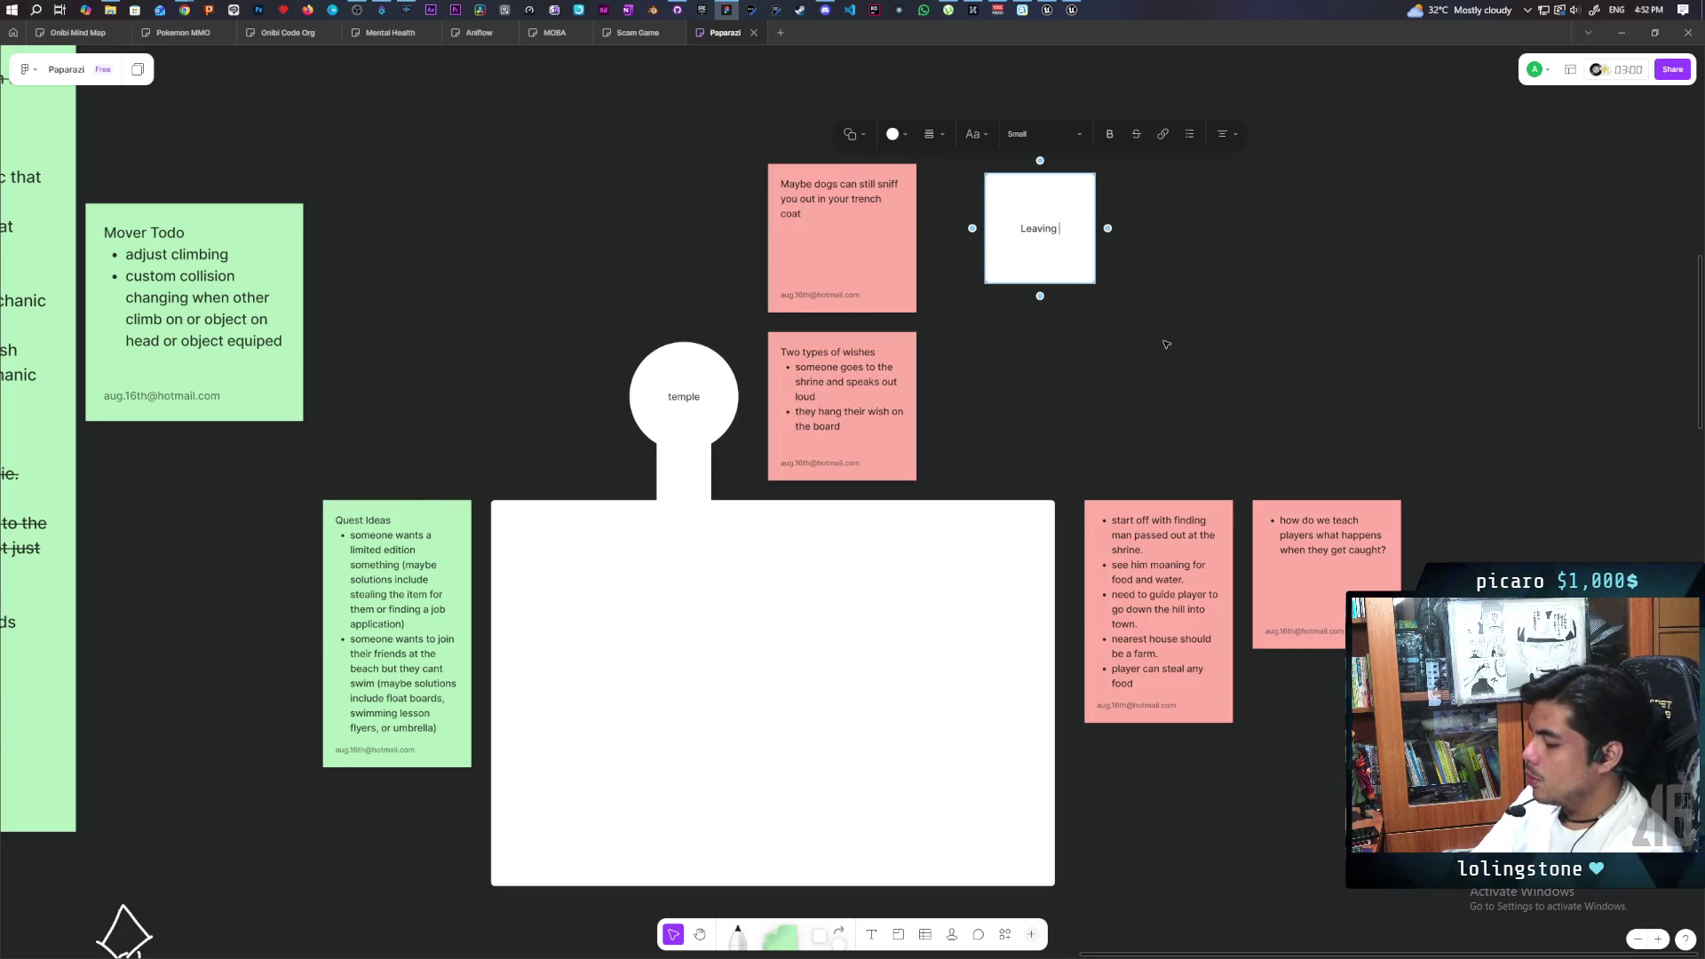
type("wishes at the shr")
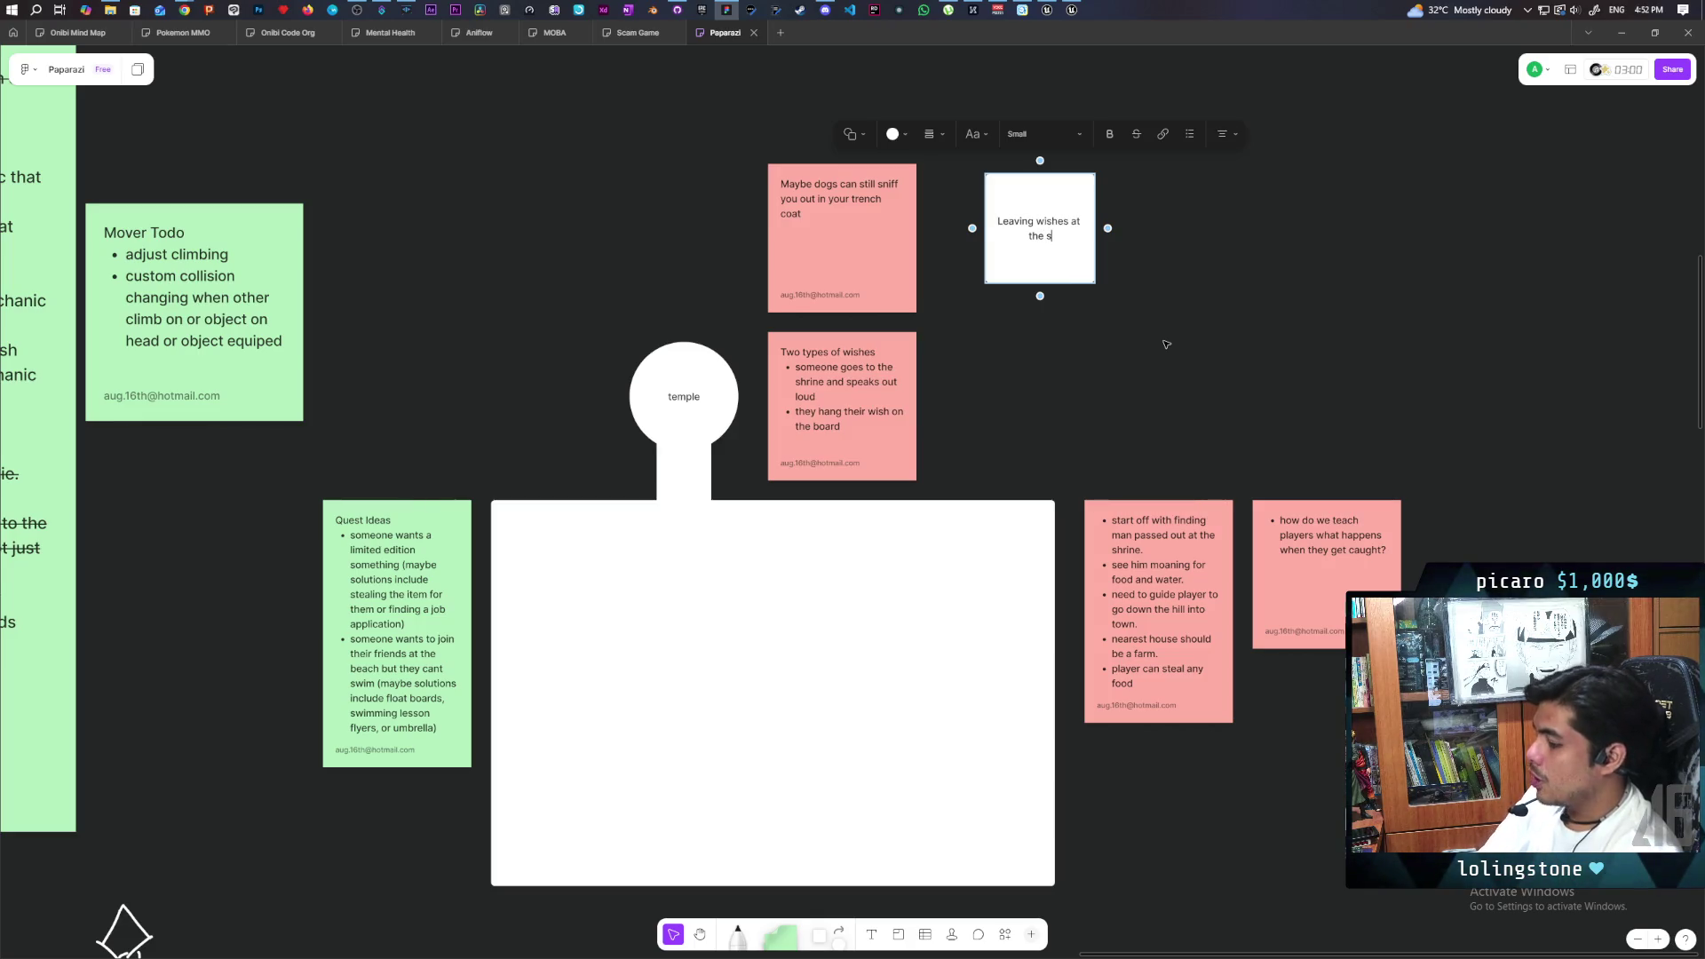
type("ine")
left_click(1172, 341)
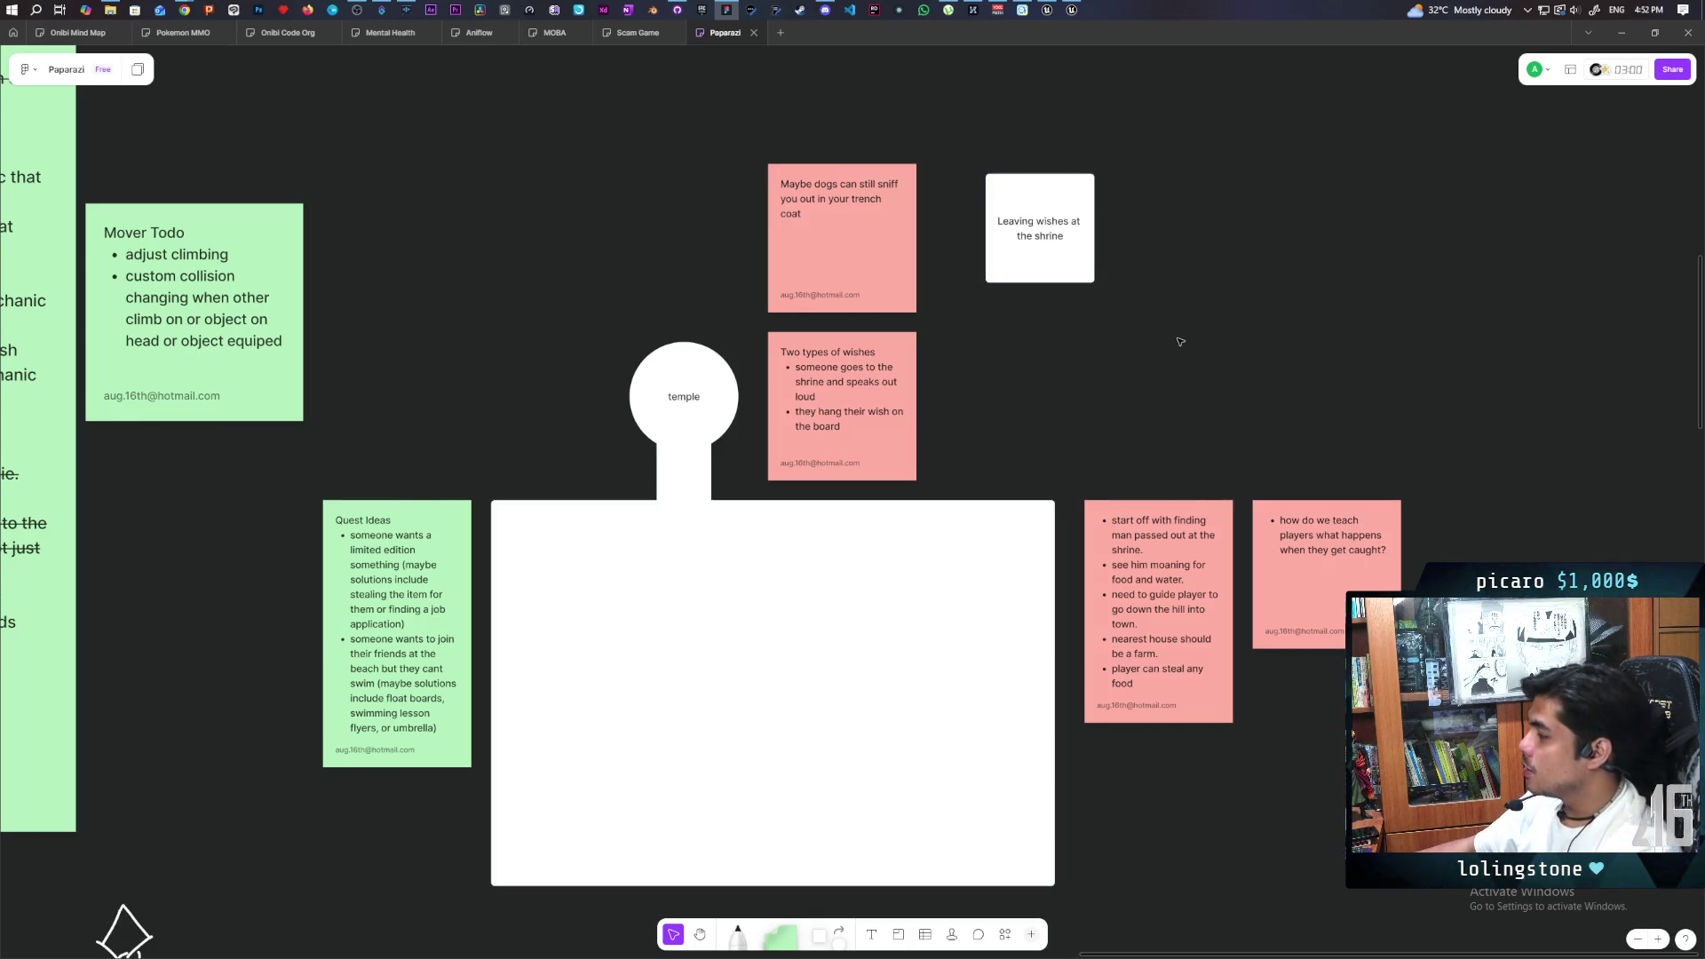
- Add a second white card at the board's upper right reading 'stealing stuff'
mouse_move(819, 935)
left_mouse_down()
mouse_move(1220, 318)
mouse_move(1307, 204)
mouse_move(1366, 213)
mouse_move(1338, 217)
left_mouse_up()
type("stealing stuff")
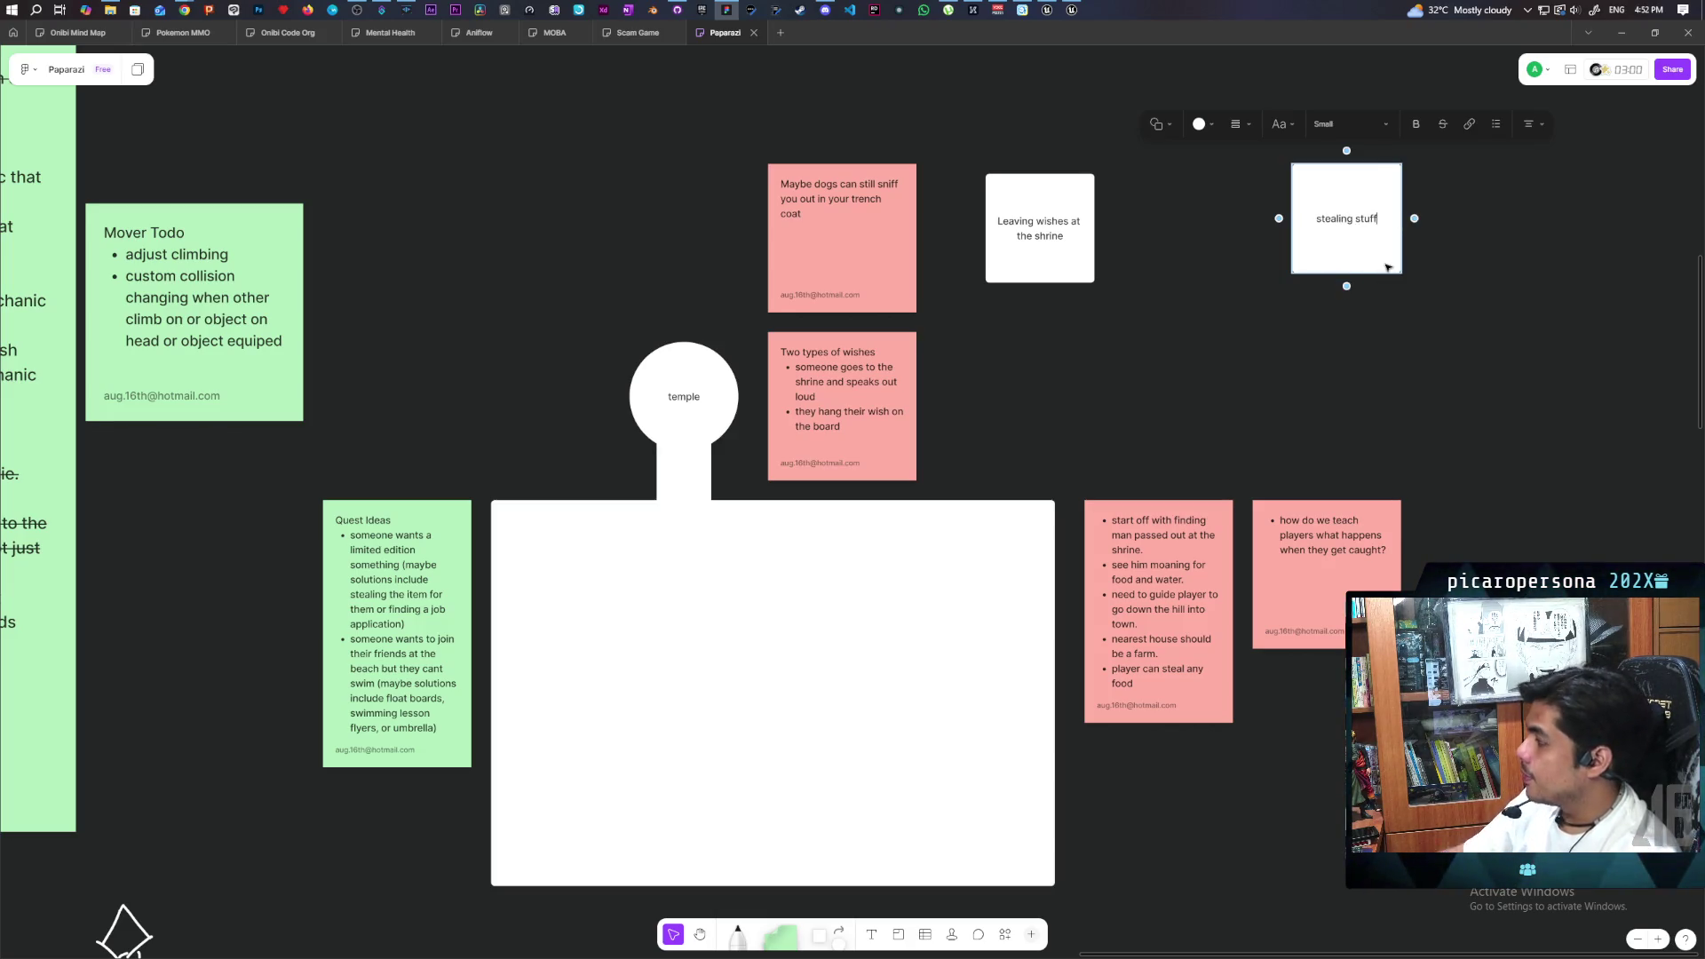
left_click(1378, 377)
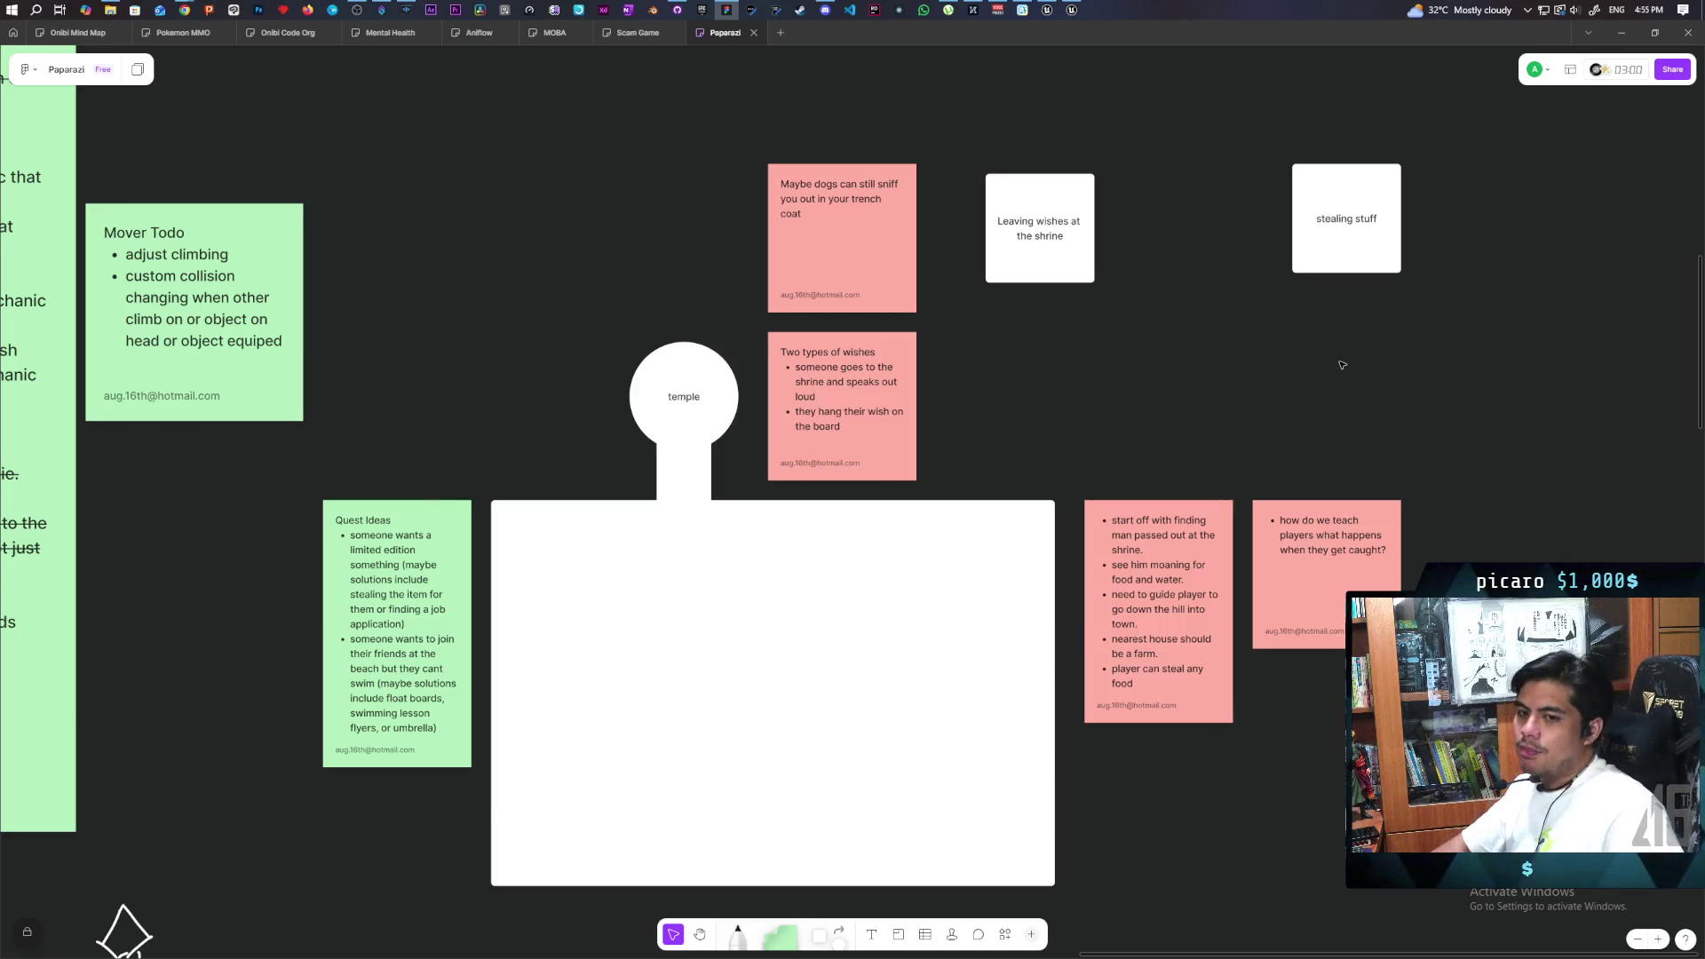
left_click_drag(575, 312, 734, 410)
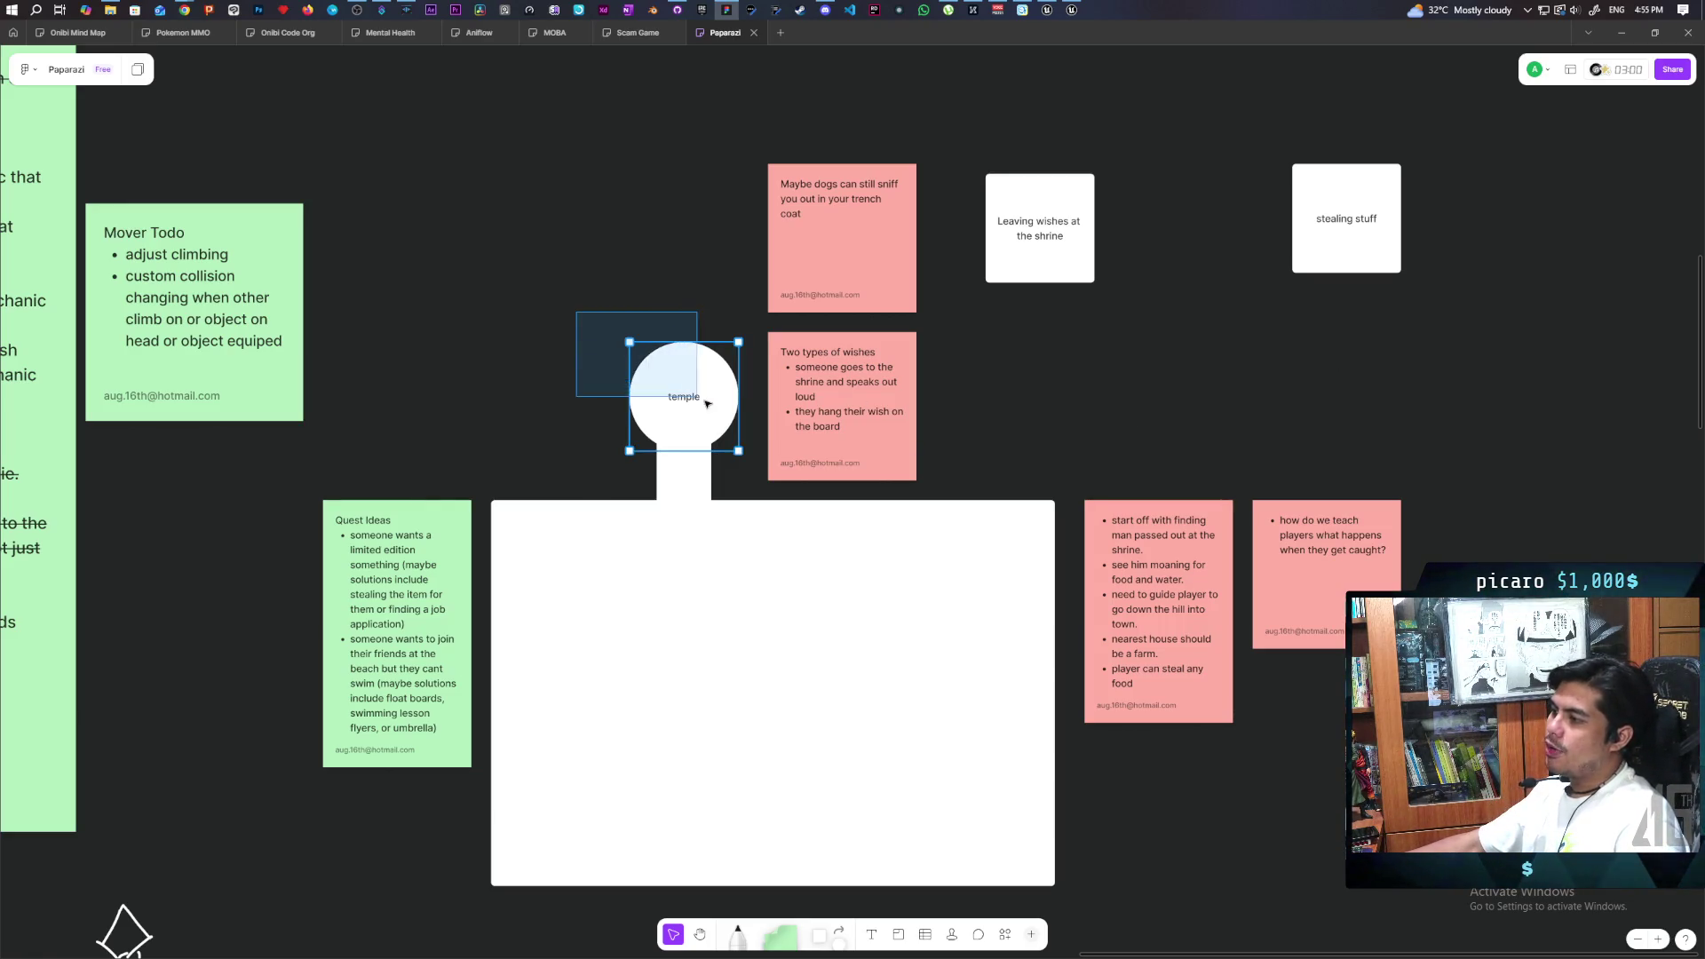
mouse_move(608, 461)
left_mouse_down()
mouse_move(675, 470)
mouse_move(653, 373)
left_mouse_up()
left_click(678, 278)
mouse_move(602, 297)
left_mouse_down()
mouse_move(668, 430)
mouse_move(666, 499)
left_mouse_up()
left_click(591, 442)
mouse_move(746, 328)
left_mouse_down()
mouse_move(583, 431)
mouse_move(511, 450)
left_mouse_up()
left_click(511, 449)
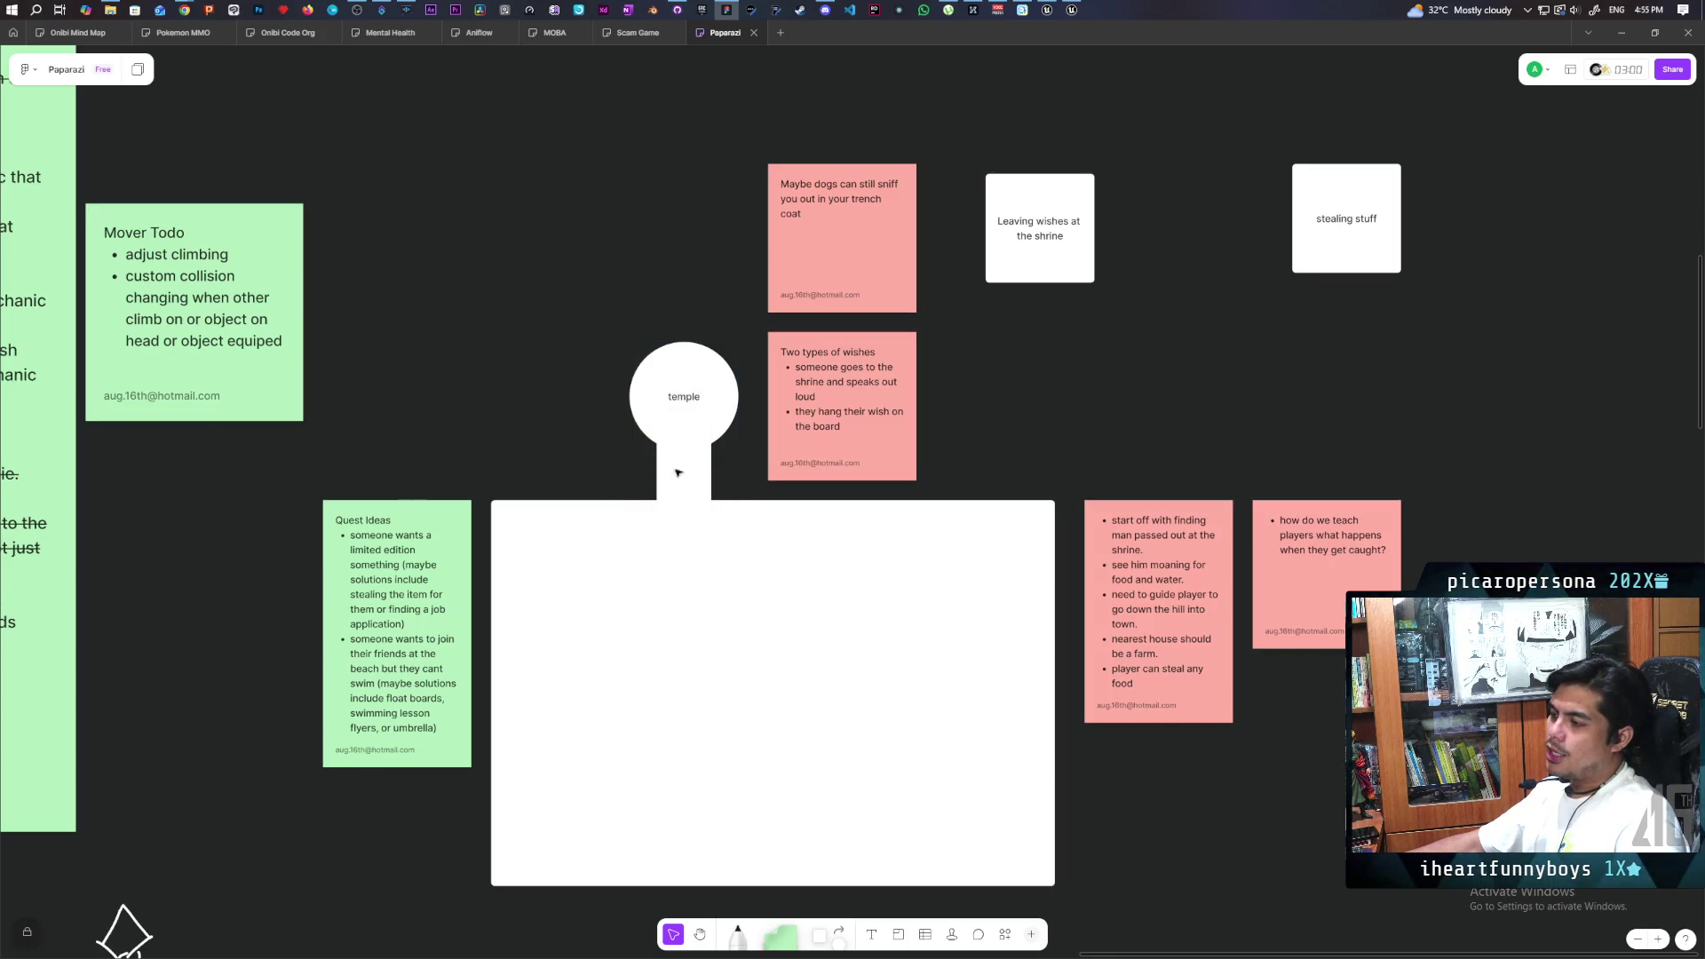
mouse_move(480, 519)
left_mouse_down()
mouse_move(675, 708)
mouse_move(1020, 834)
mouse_move(1036, 891)
left_mouse_up()
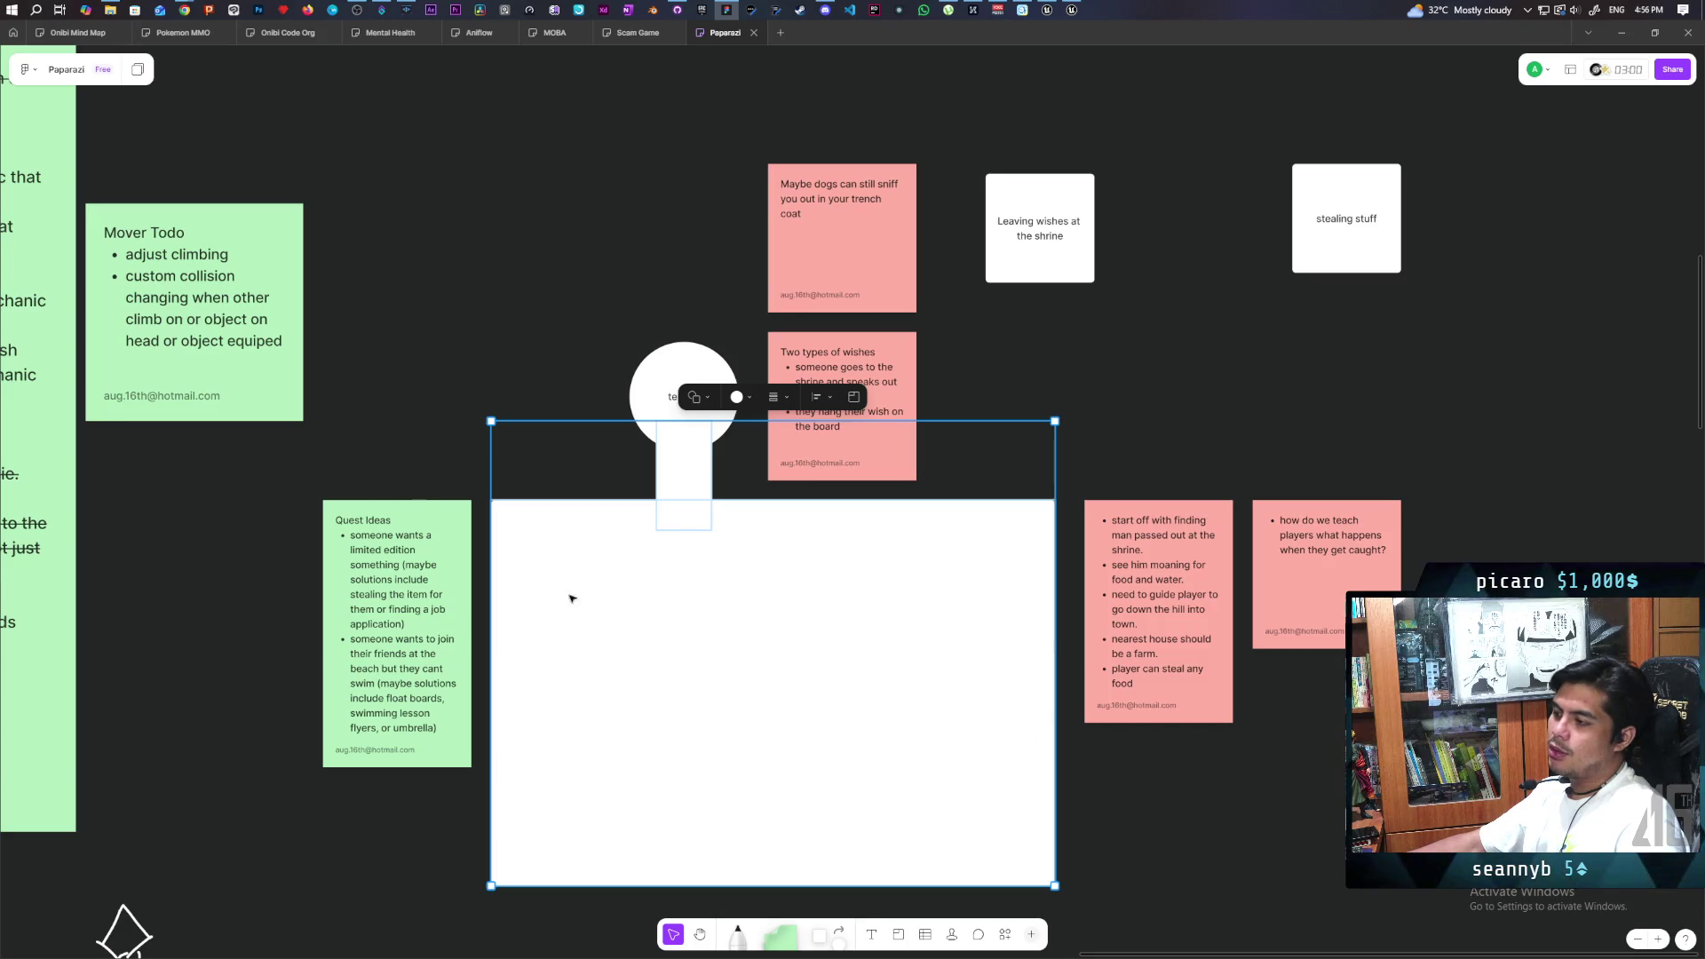
left_click(613, 322)
left_click(684, 391)
left_click(488, 392)
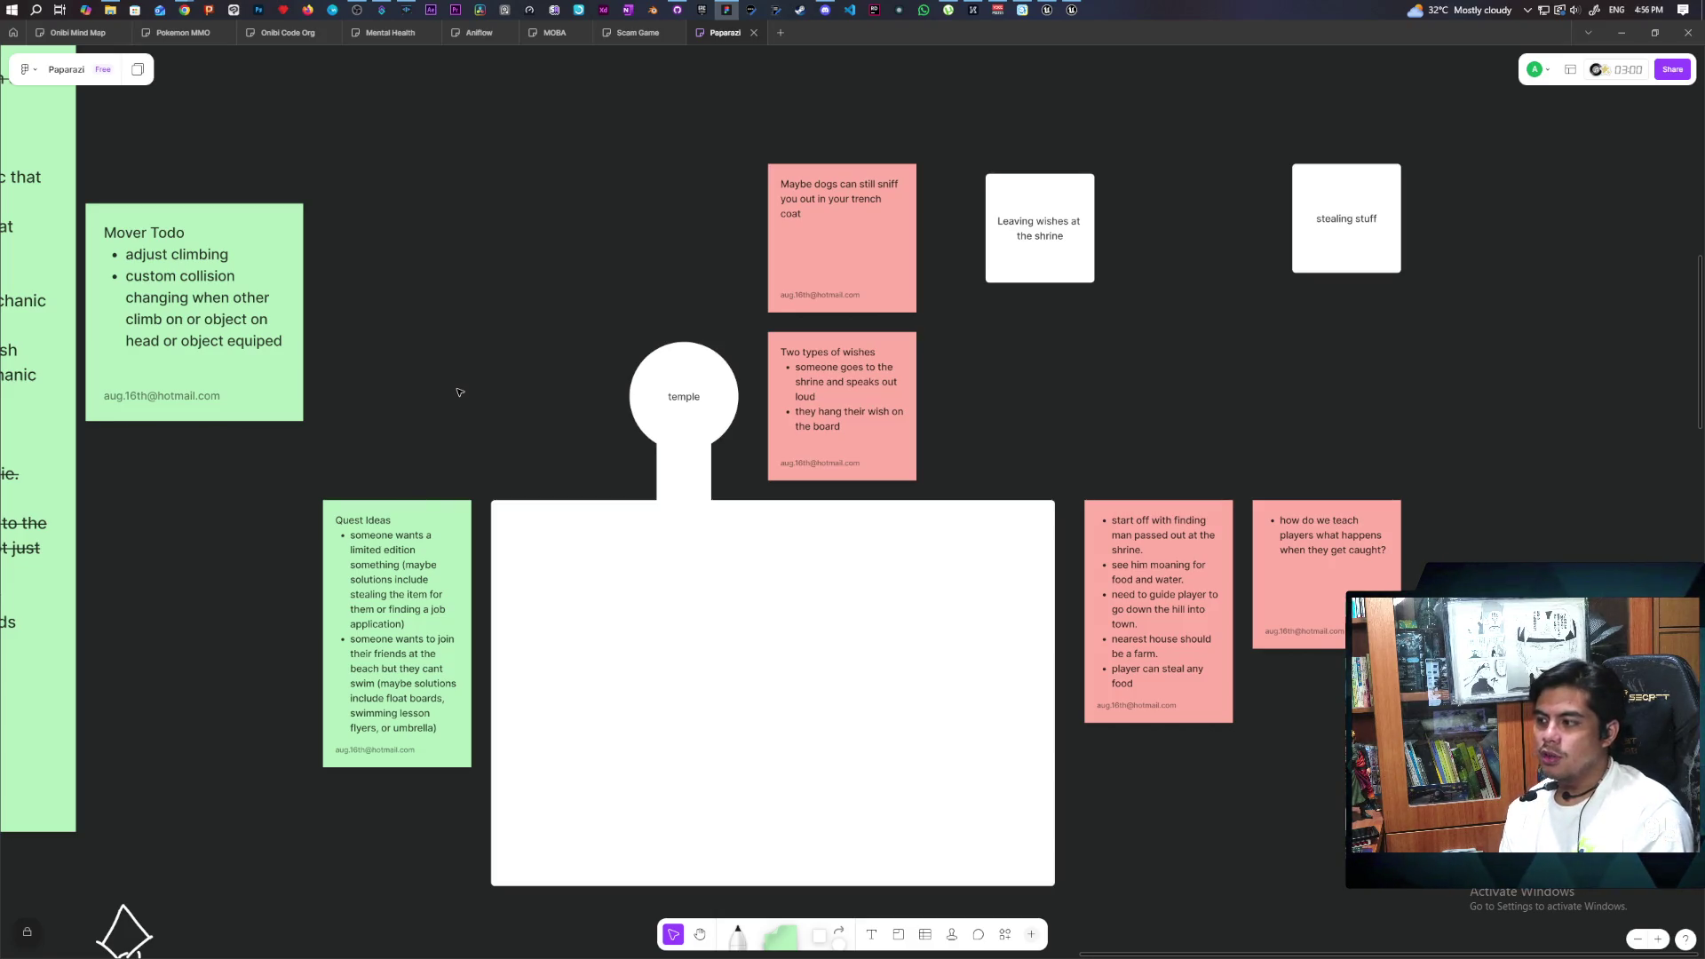
mouse_move(485, 517)
left_mouse_down()
mouse_move(1115, 811)
mouse_move(1035, 868)
mouse_move(1049, 875)
left_mouse_up()
mouse_move(506, 513)
left_mouse_down()
mouse_move(560, 568)
mouse_move(768, 650)
left_mouse_up()
left_click(465, 278)
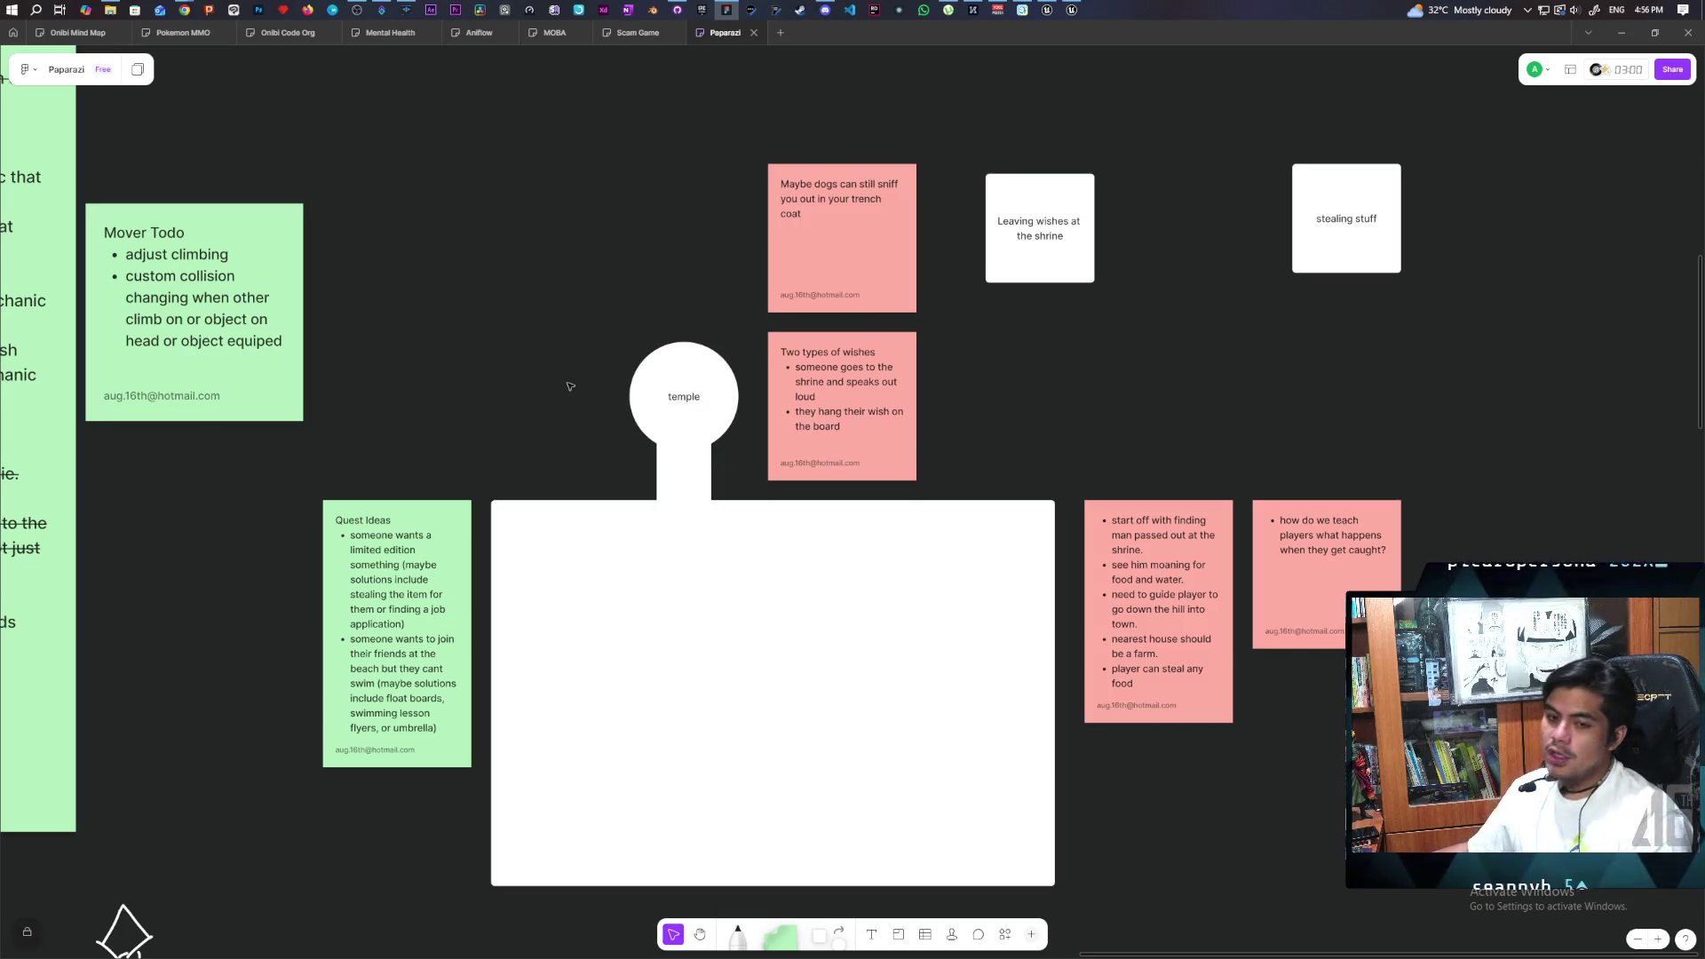
left_click_drag(503, 512, 759, 653)
left_click(504, 294)
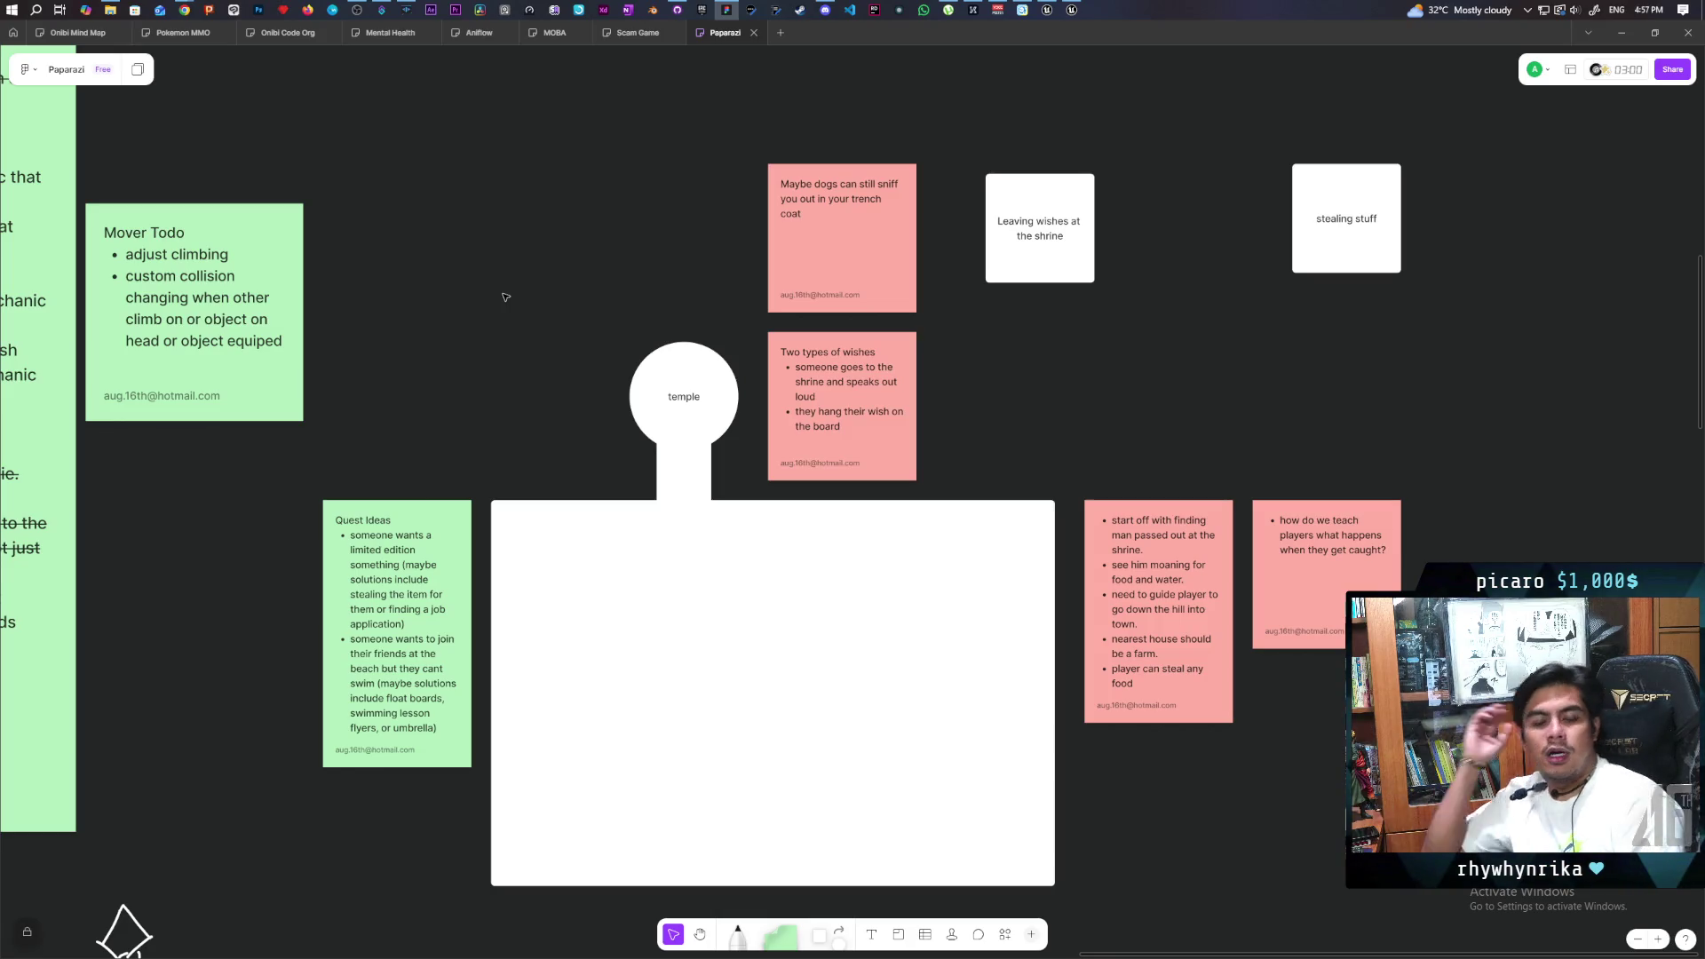
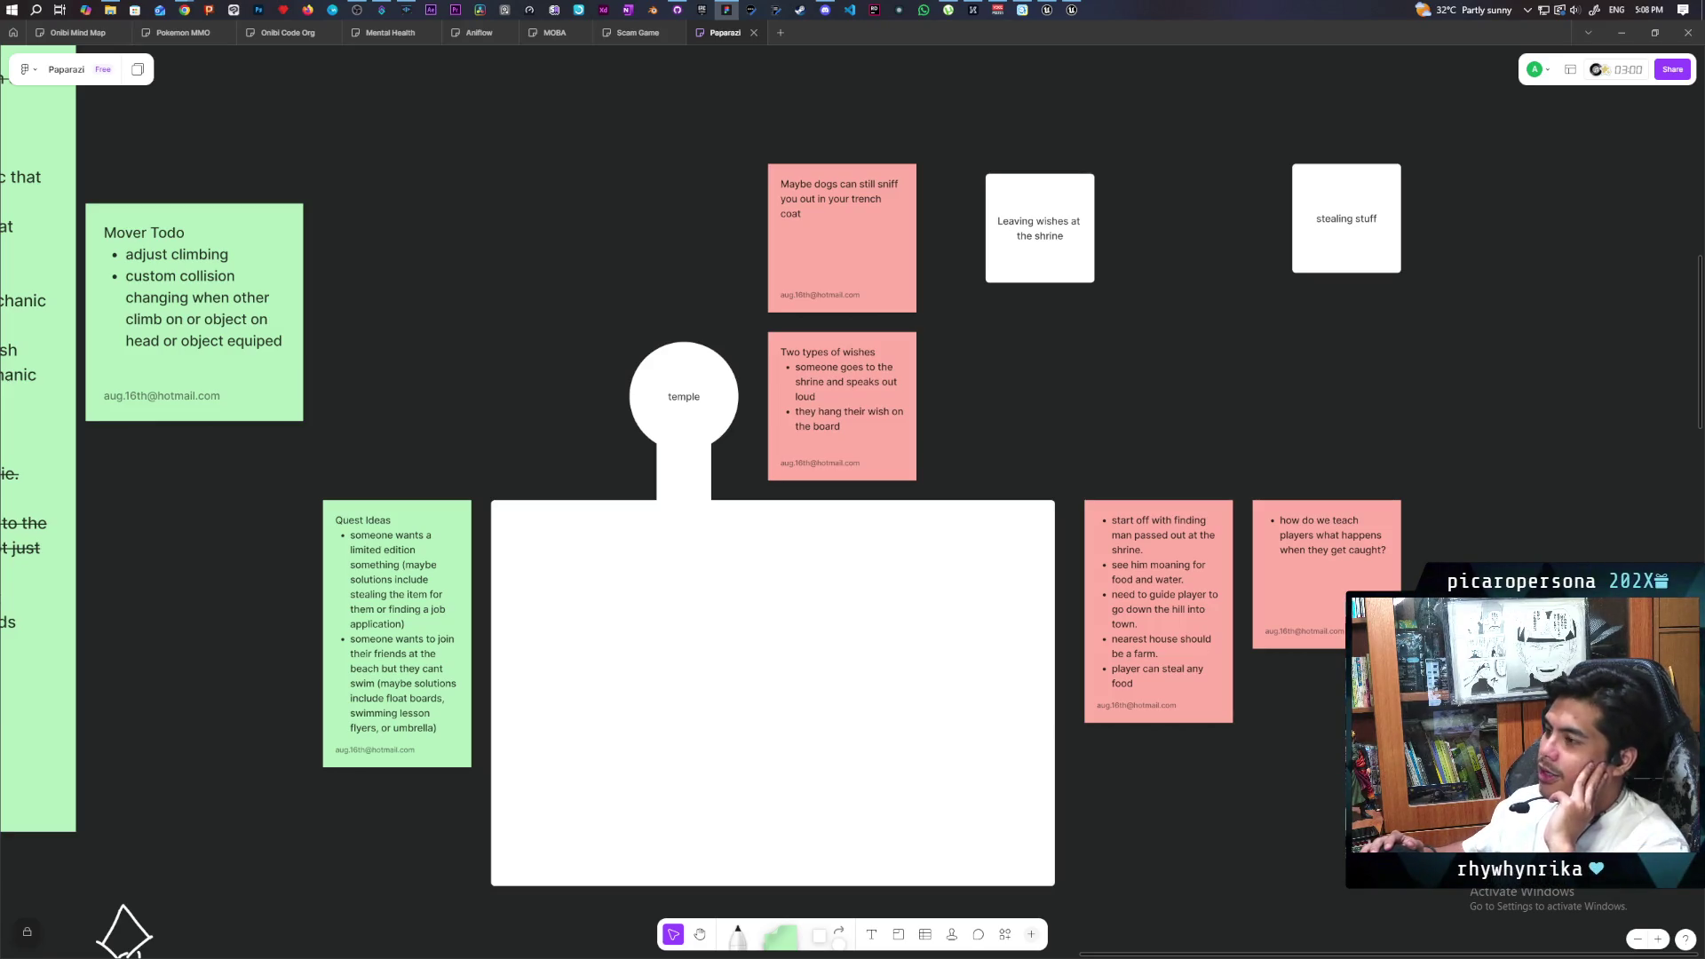
- Bring the Unreal Editor window showing the Demo level in front of the FigJam board
left_click(1048, 9)
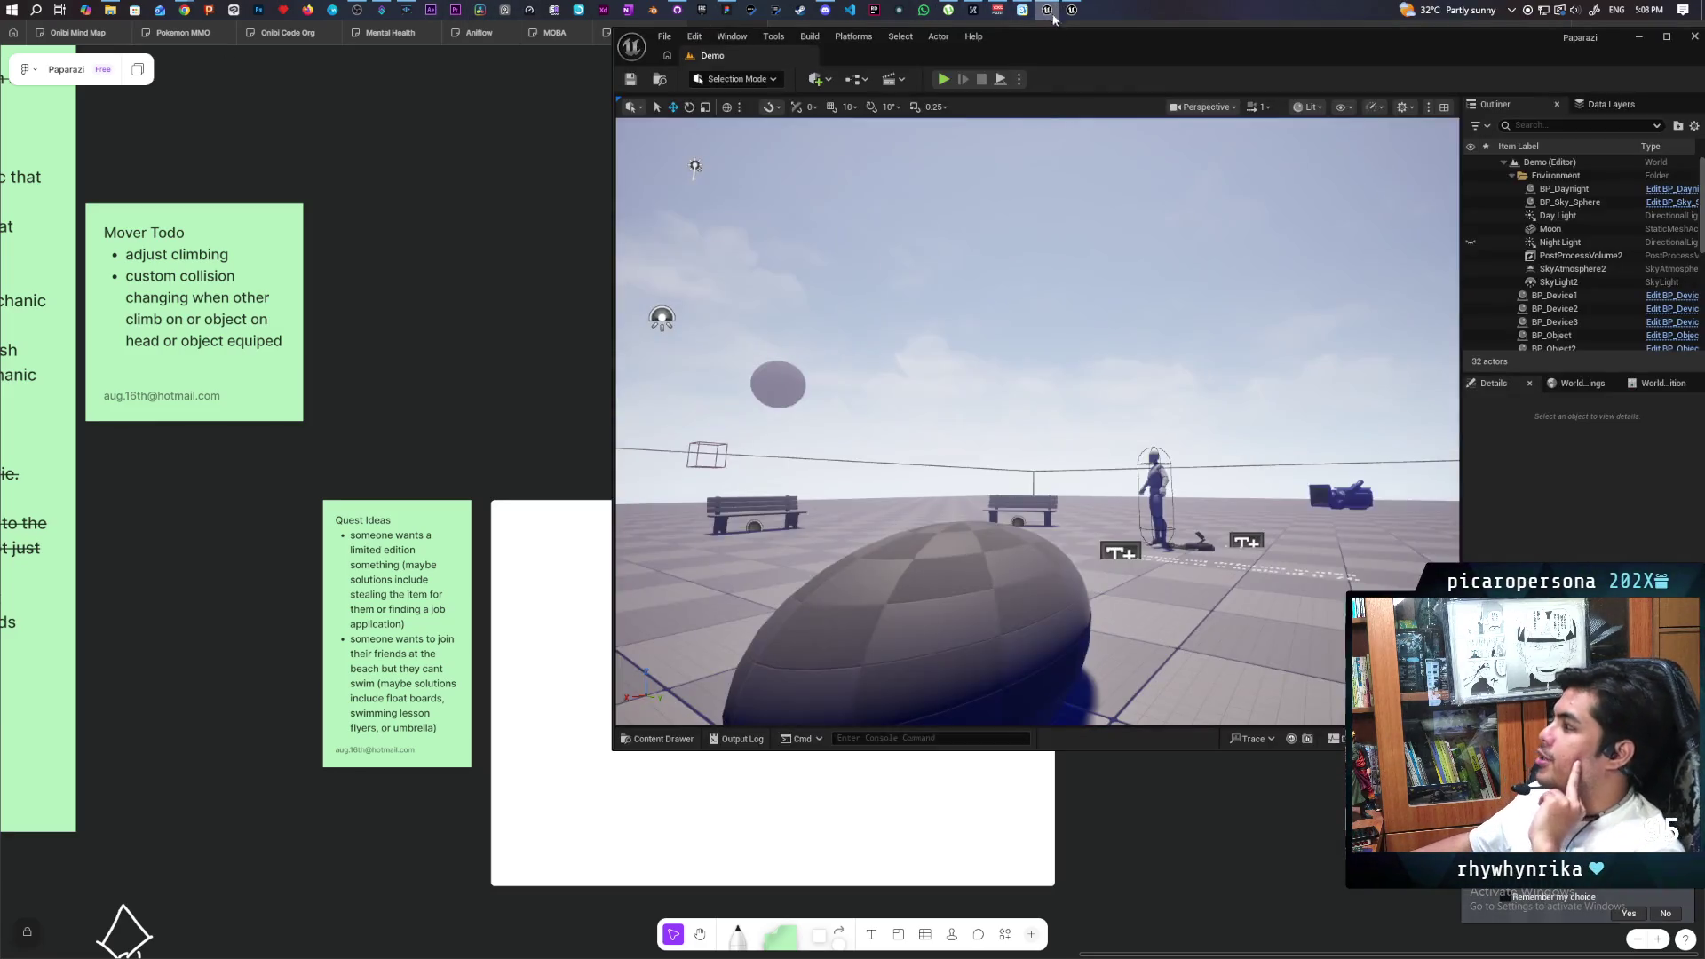
left_click(947, 77)
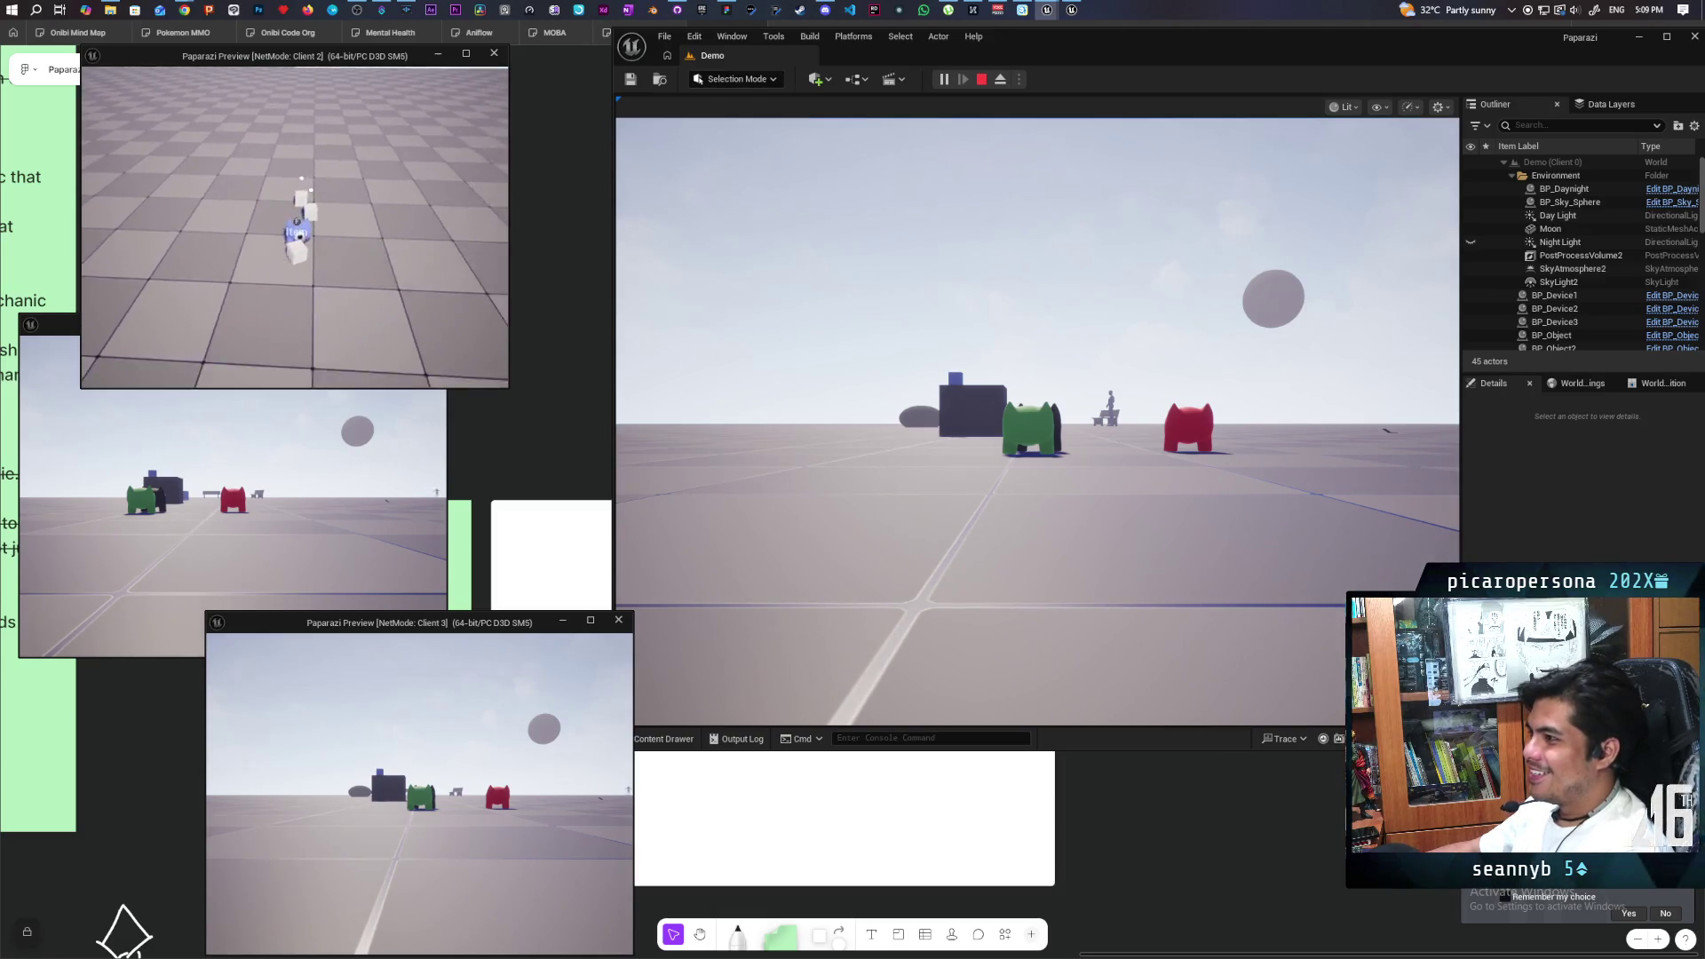
key("Escape")
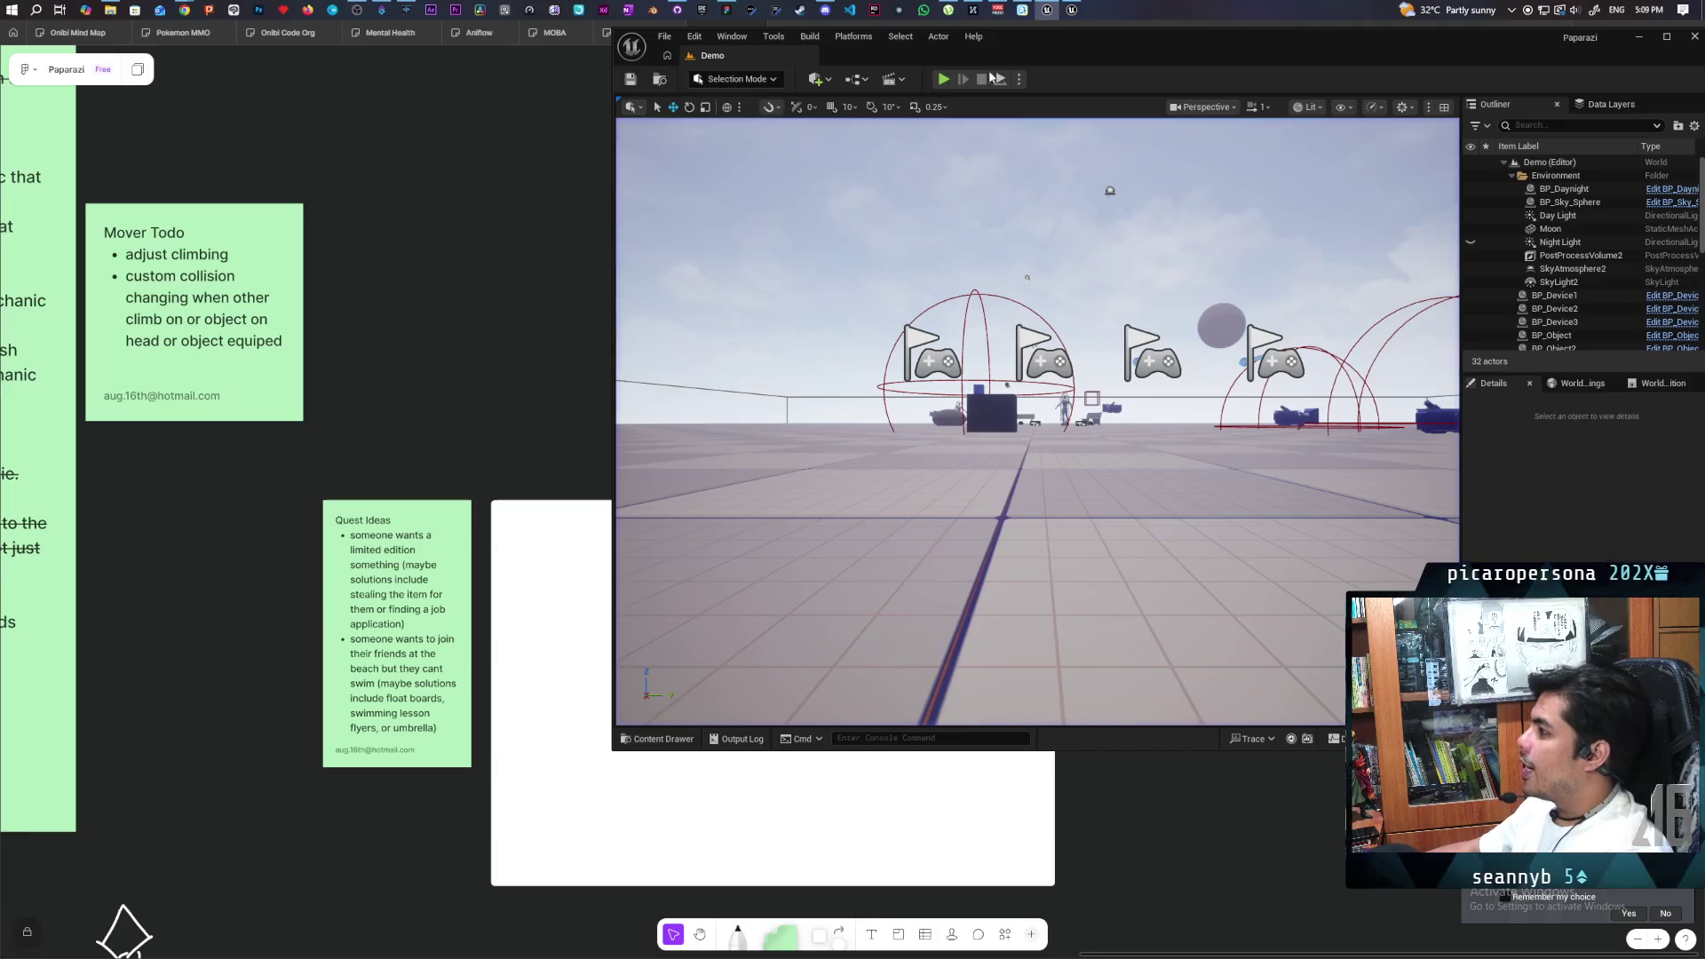
left_click(1019, 79)
- Change the Number of Players in the Play options and start a new play session
left_click(1153, 334)
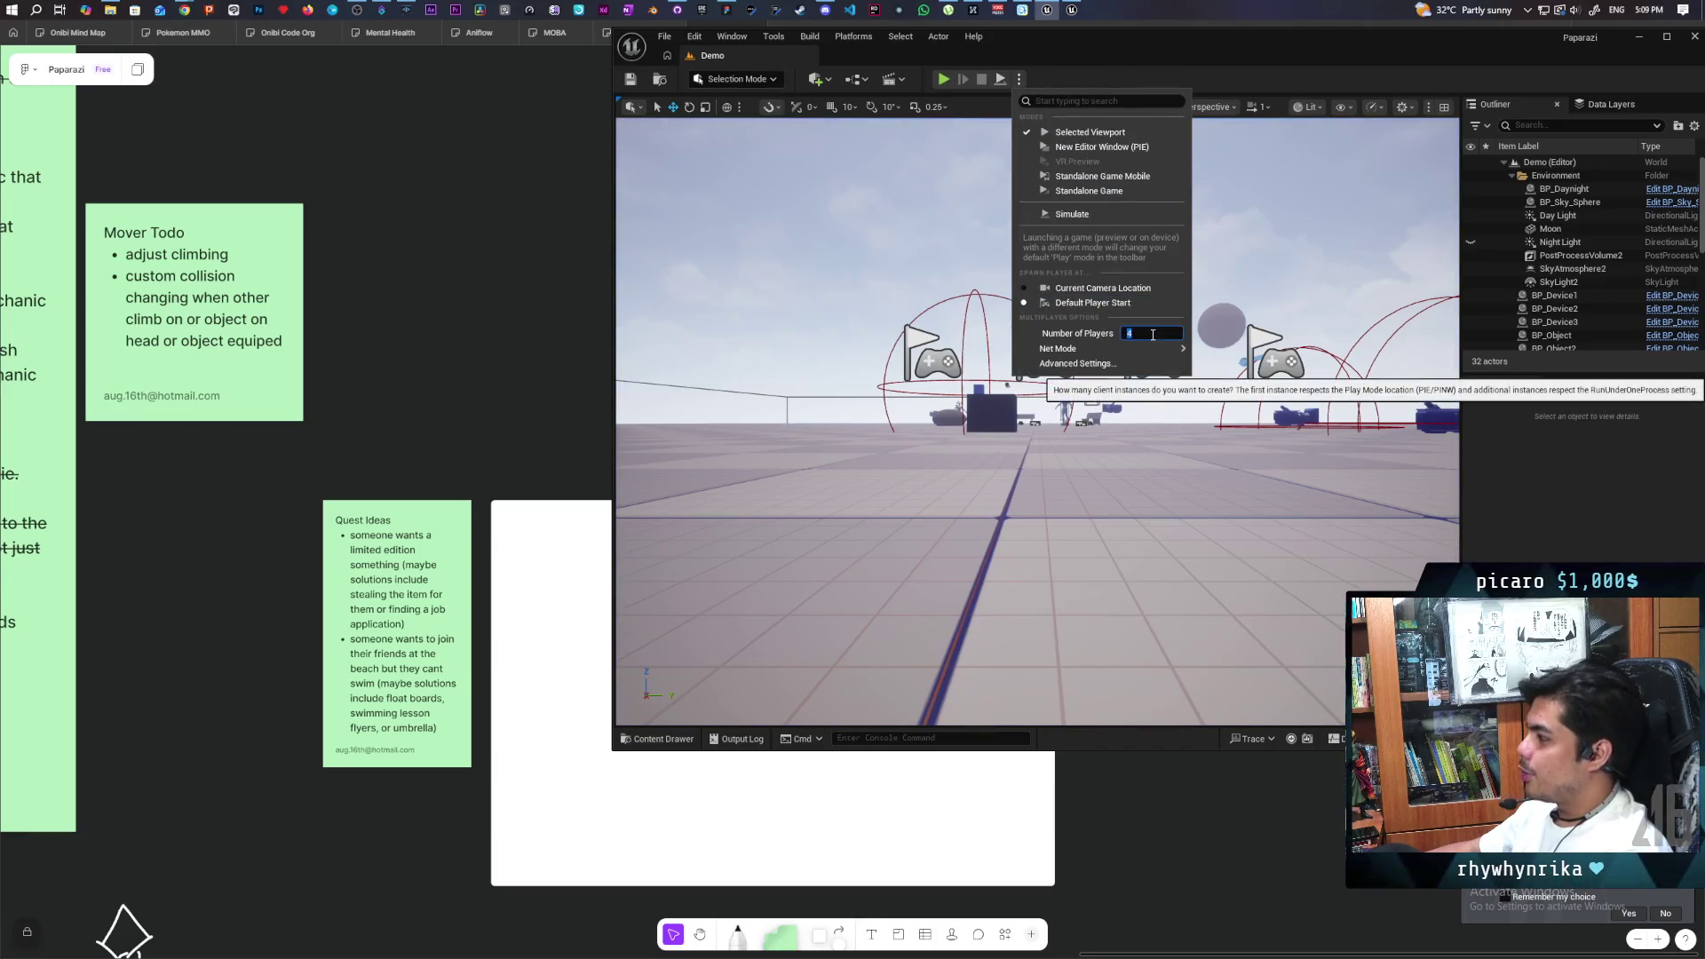
left_click(1019, 79)
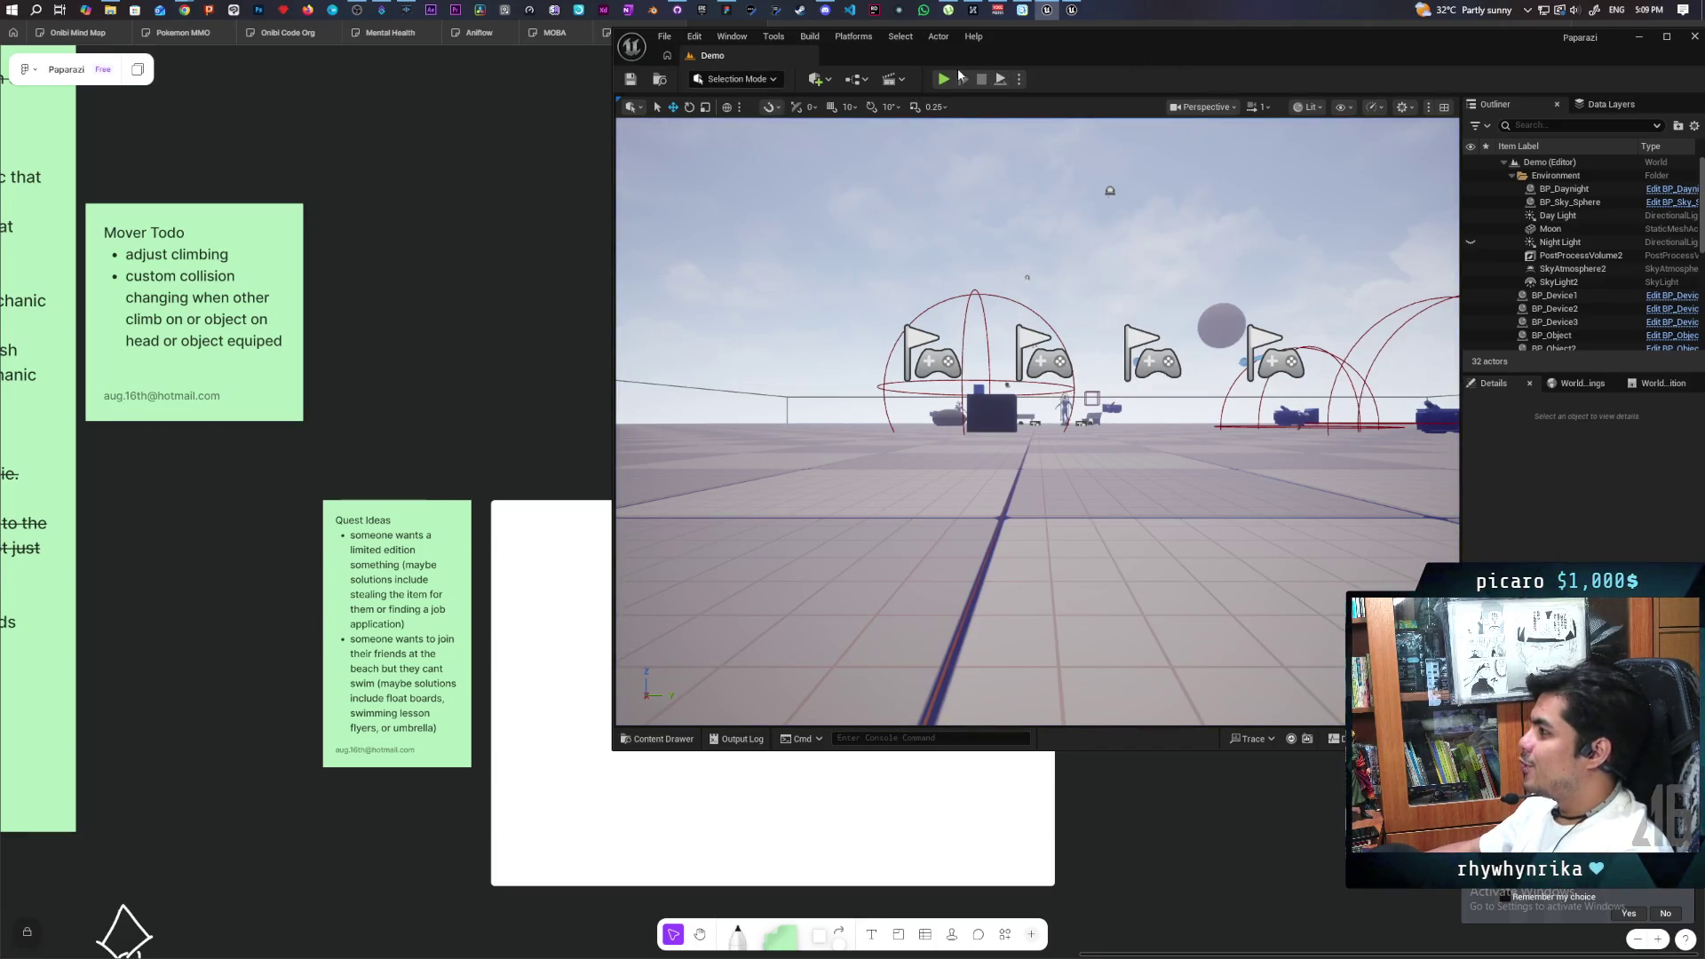
key("alt+p")
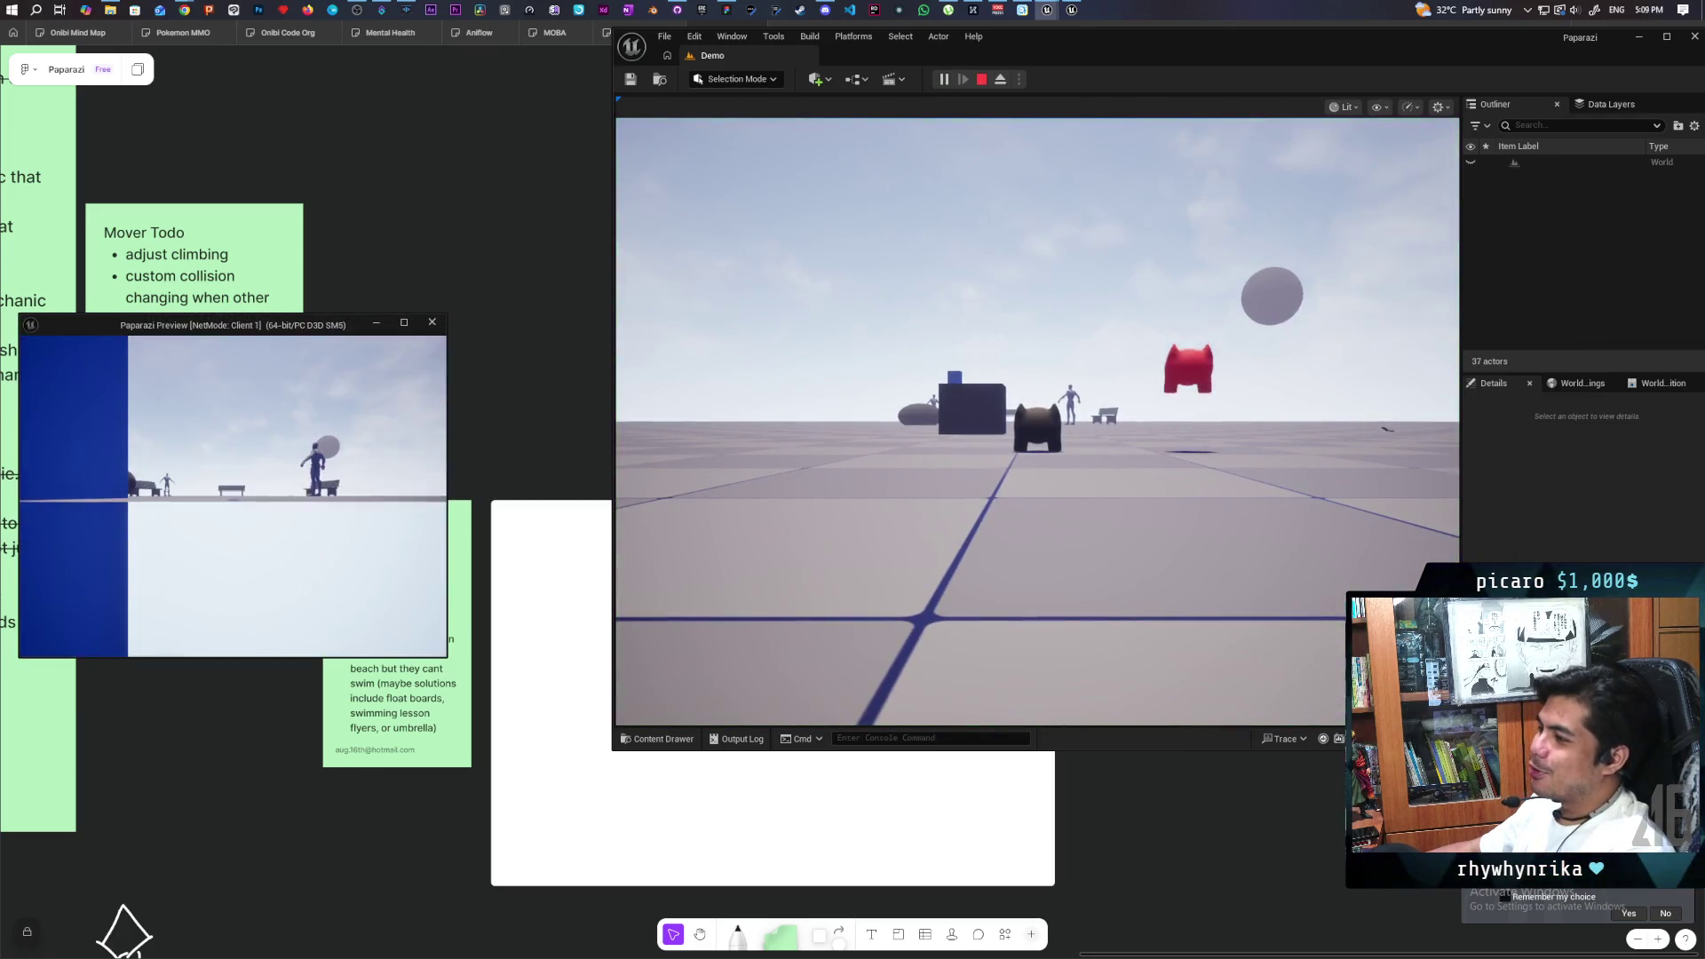
- Switch to the Client 1 window and drive the red character into the white boxes, pushing them along
key("alt+Tab")
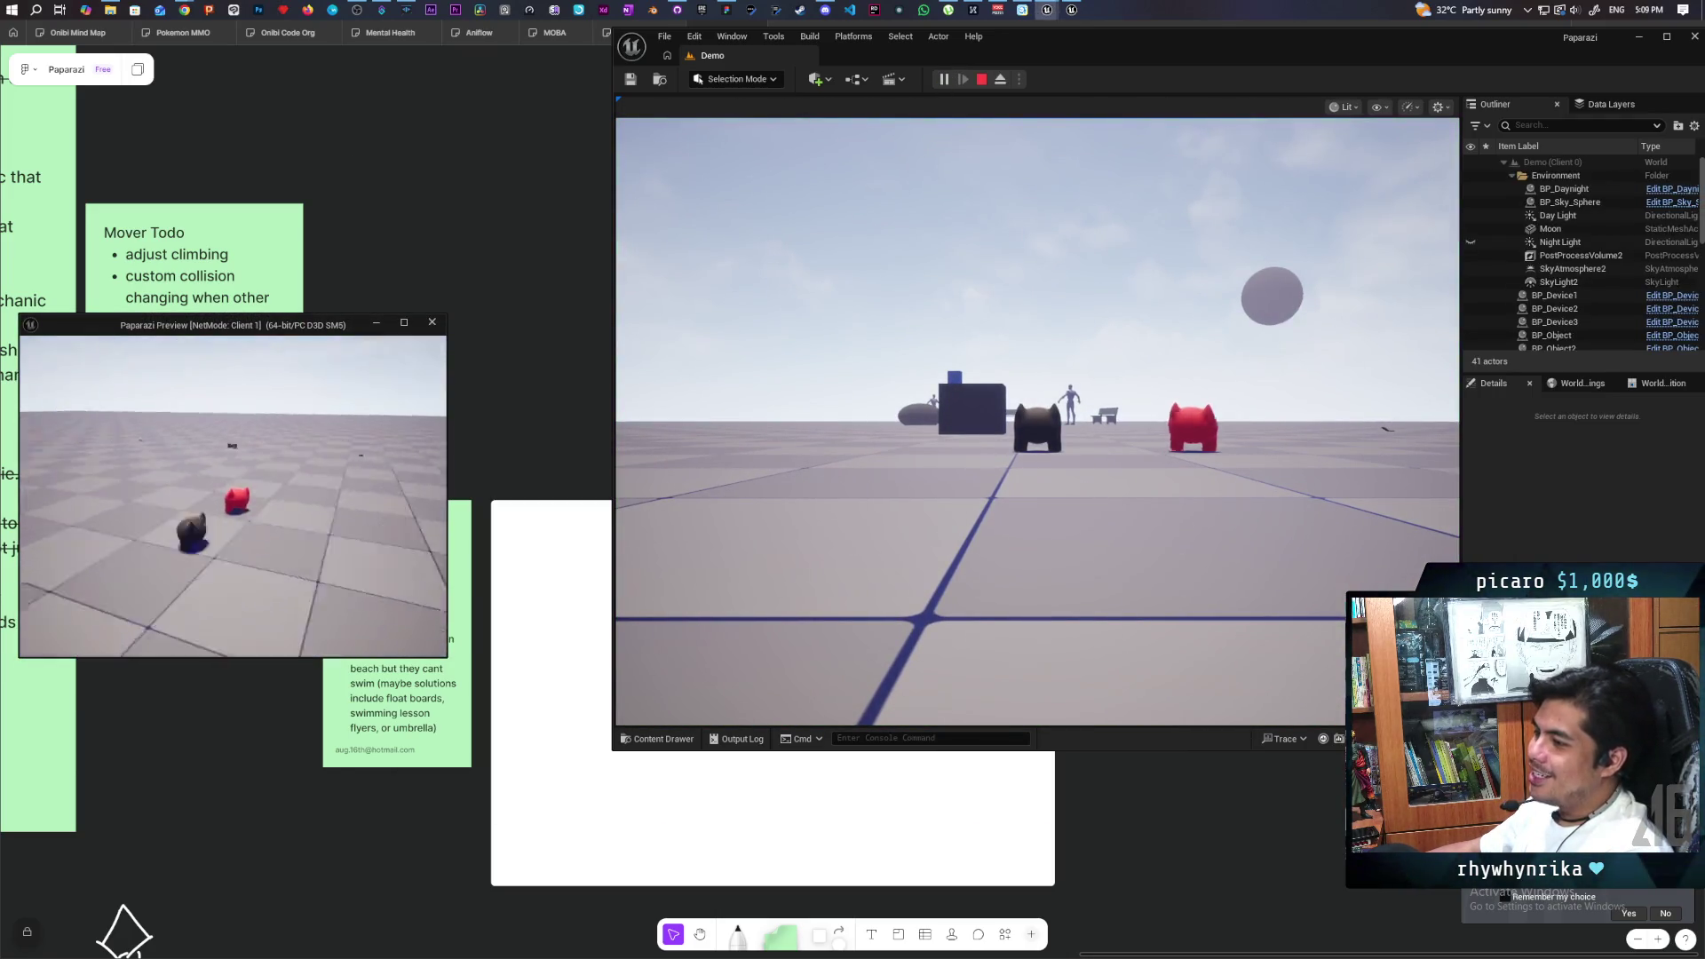
key("w")
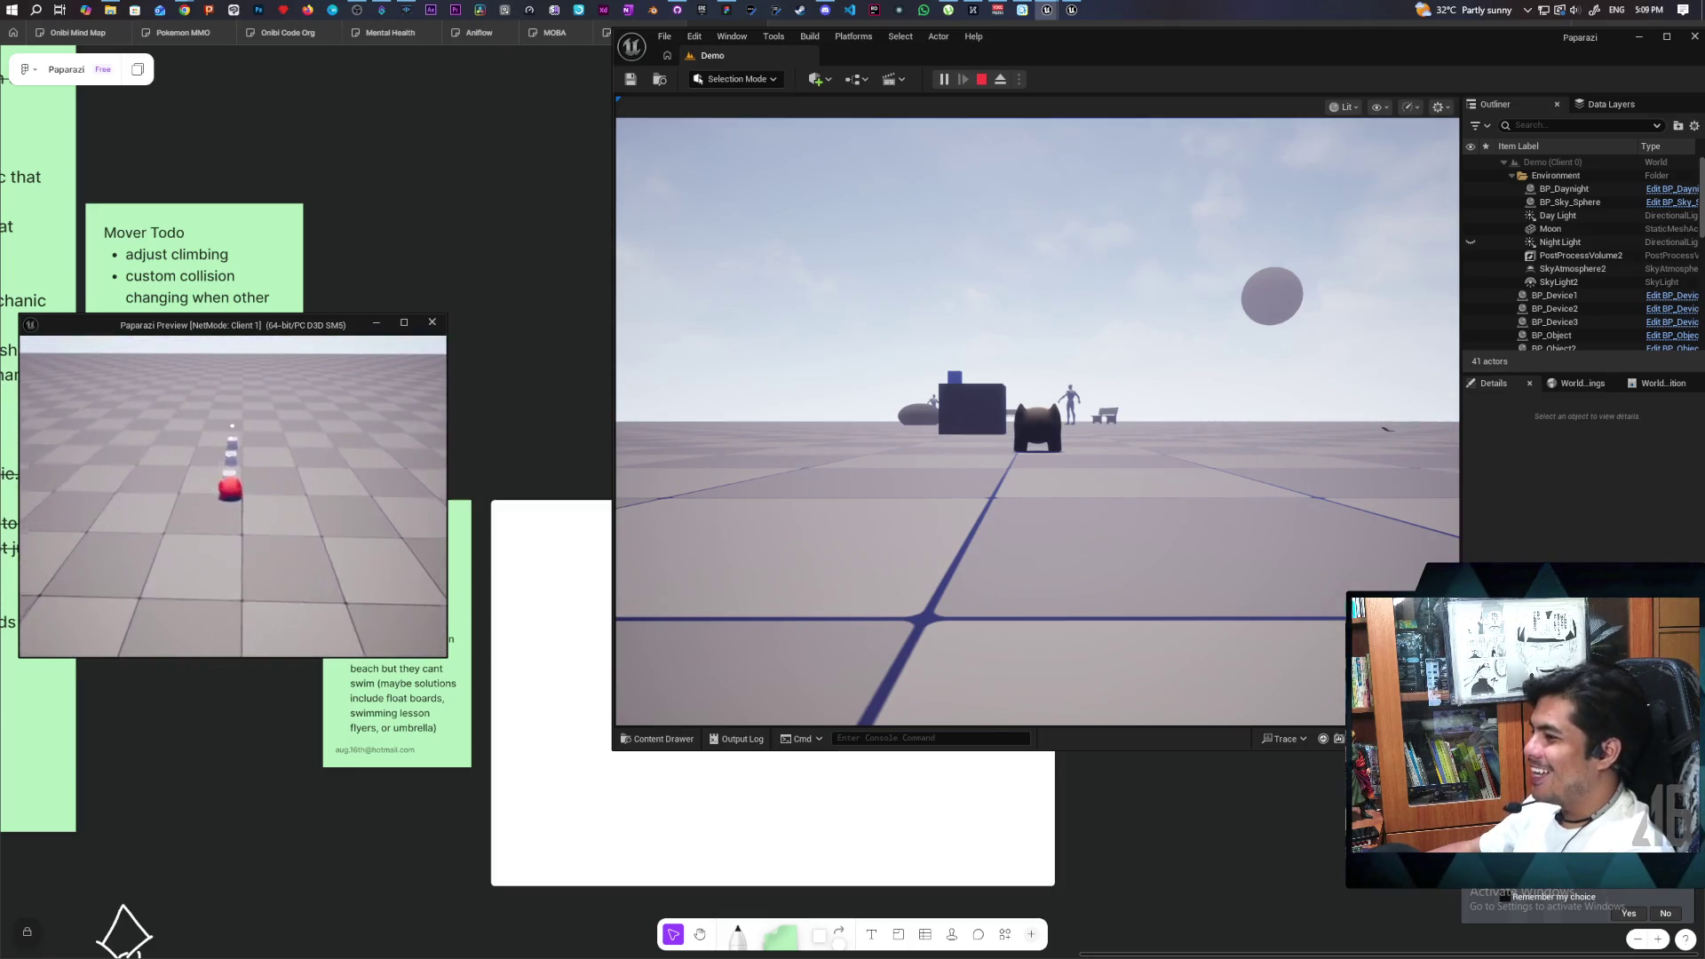
key("f")
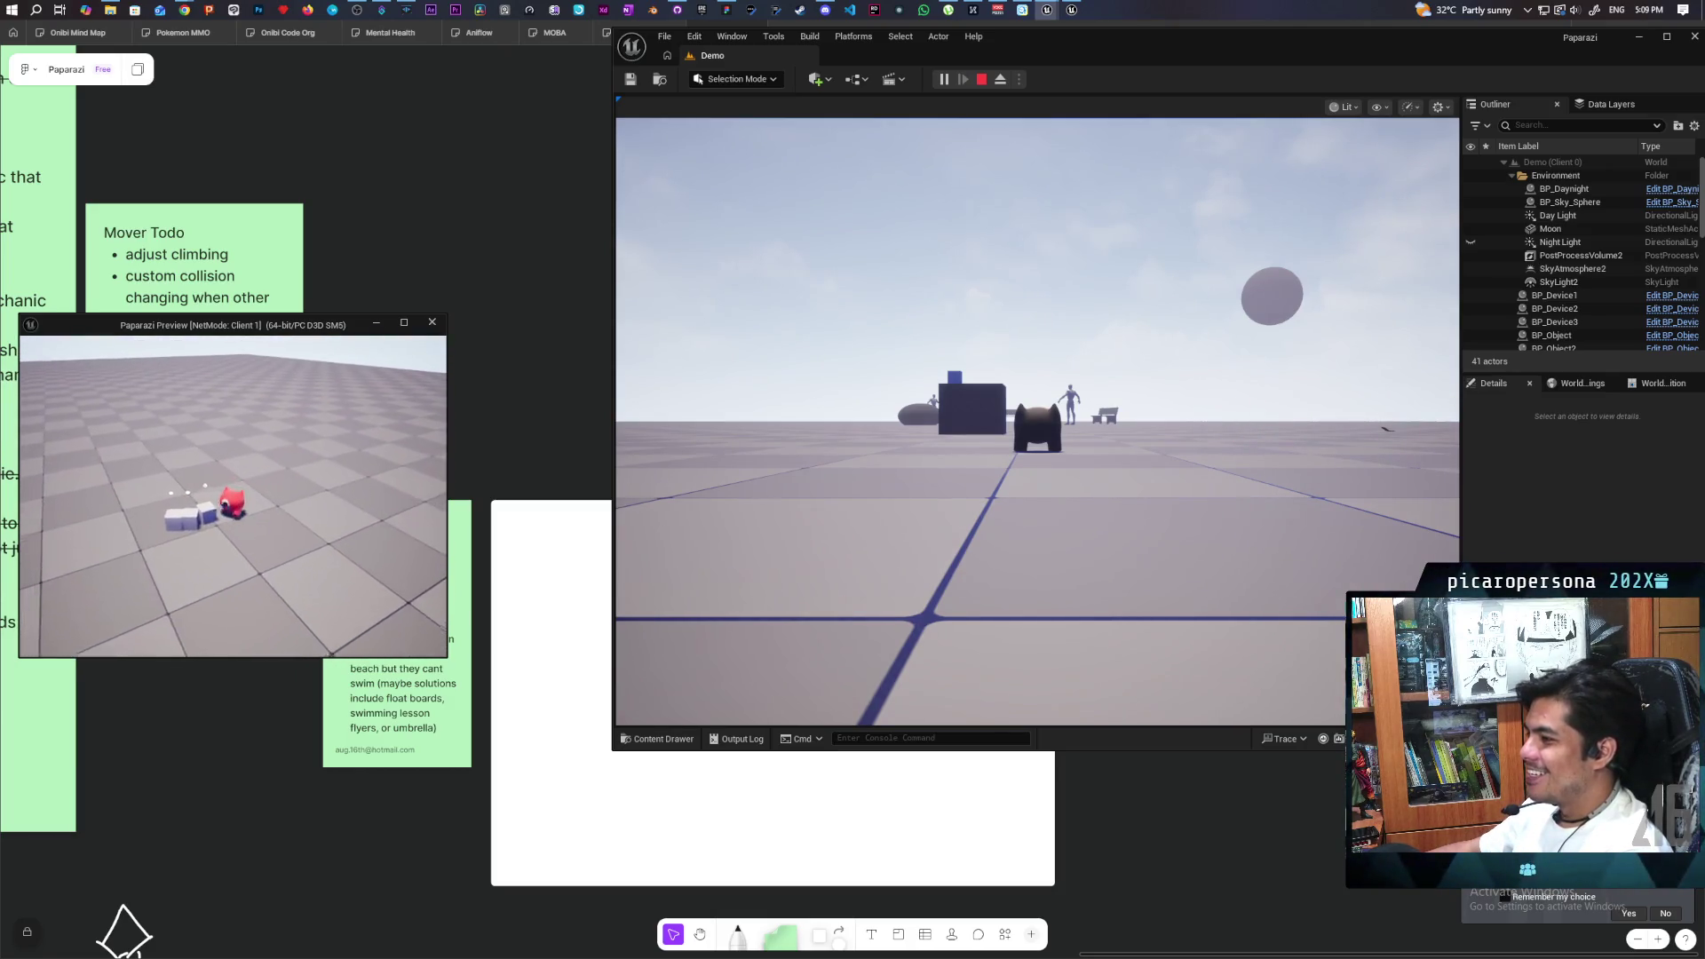
key("w")
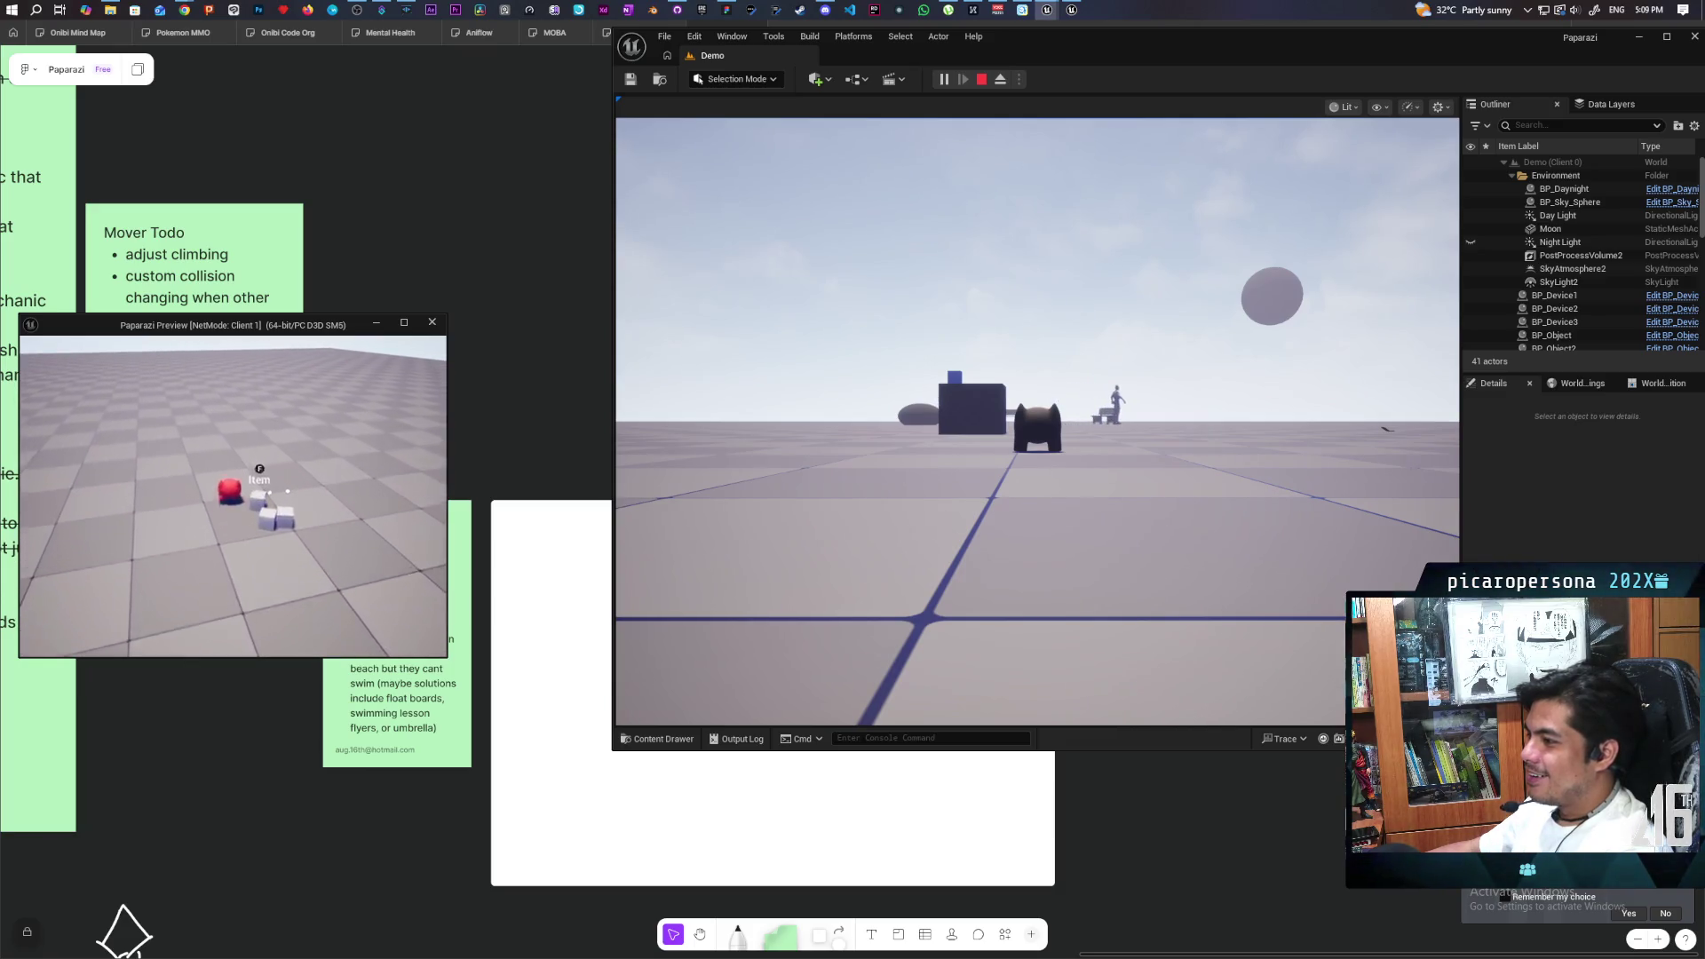
key("w")
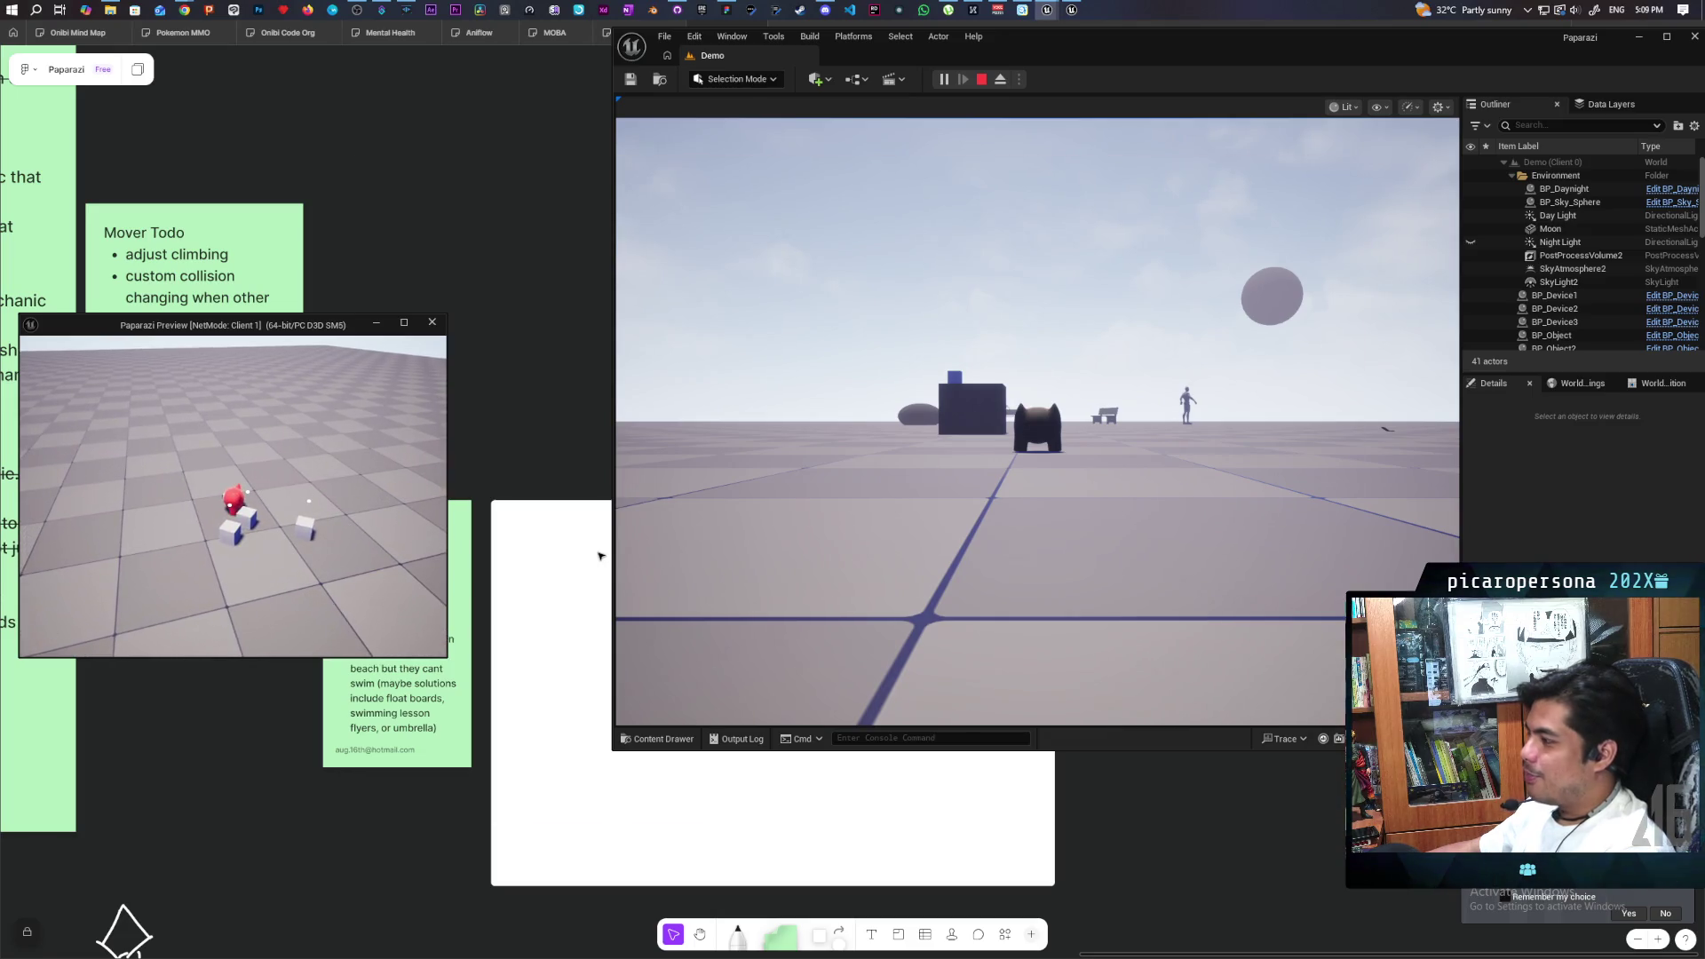
left_click(631, 555)
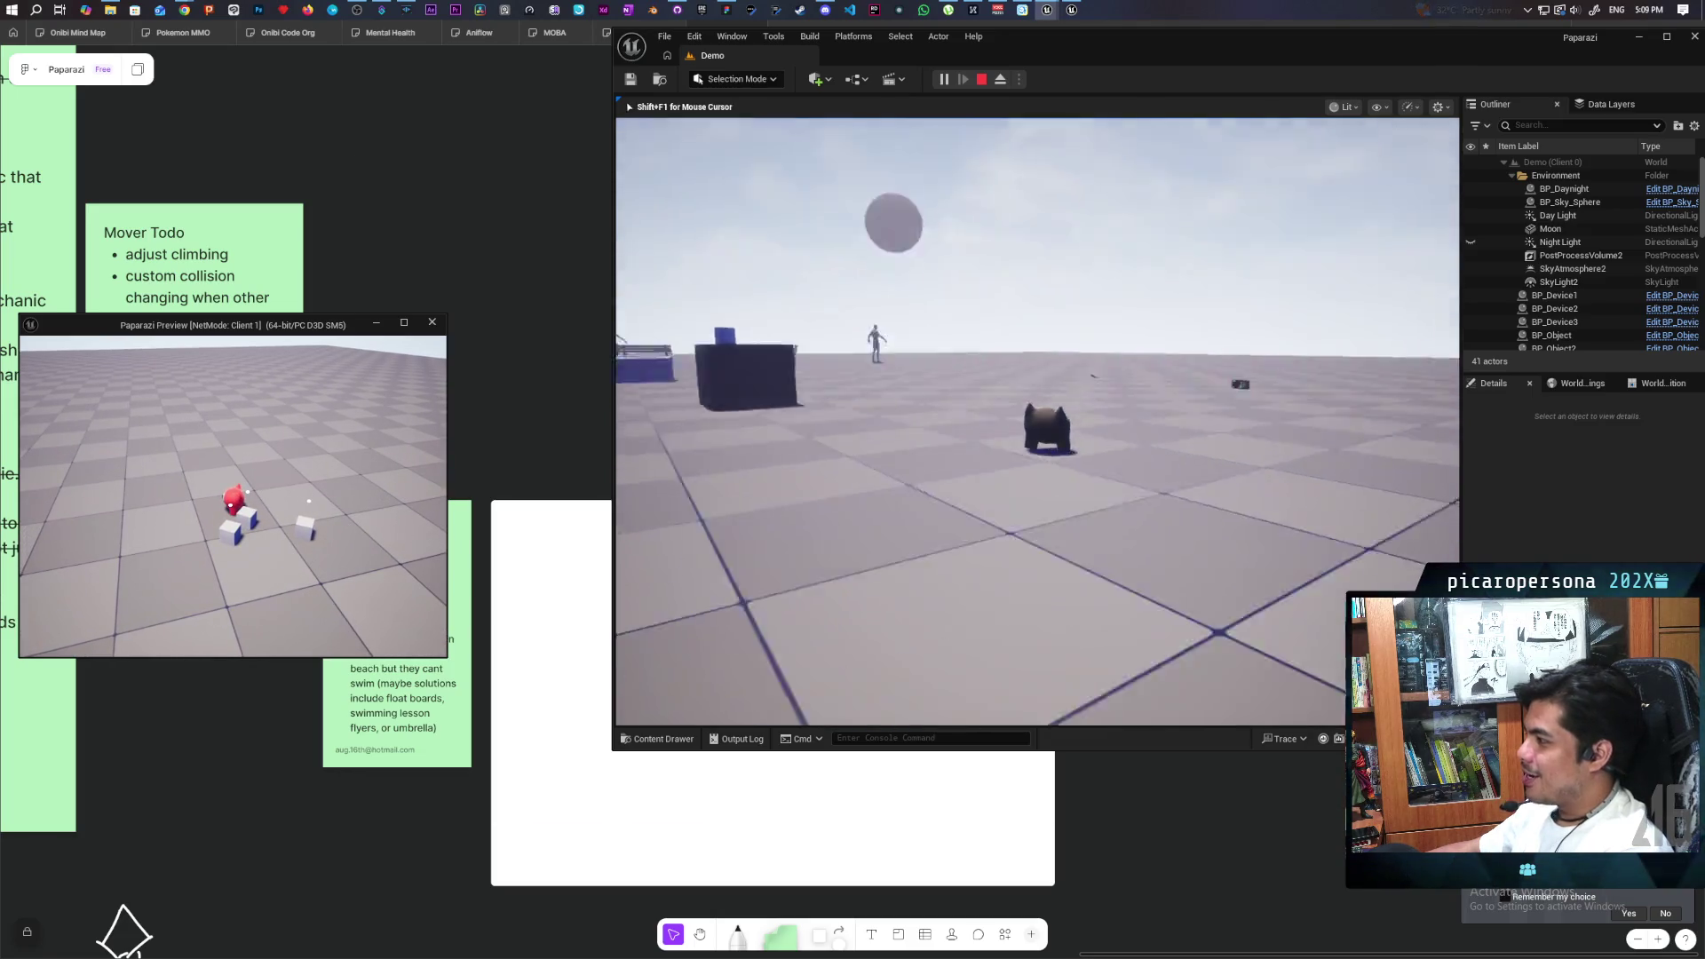
key("w")
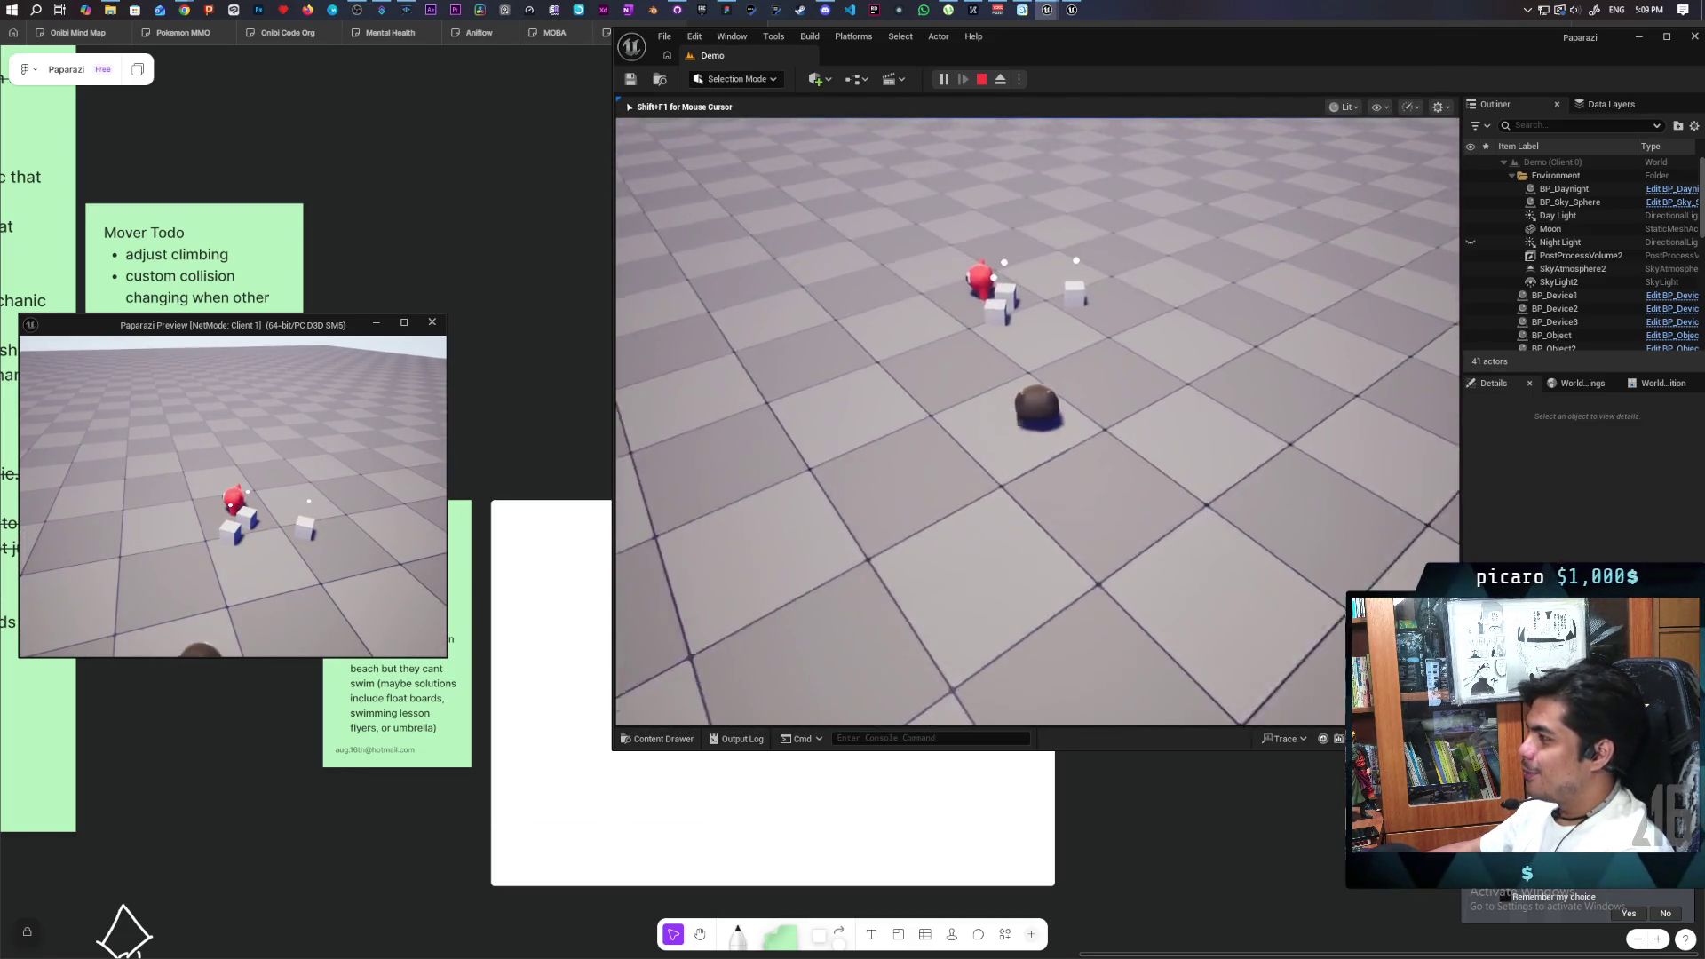
key("shift+F1")
left_click(232, 497)
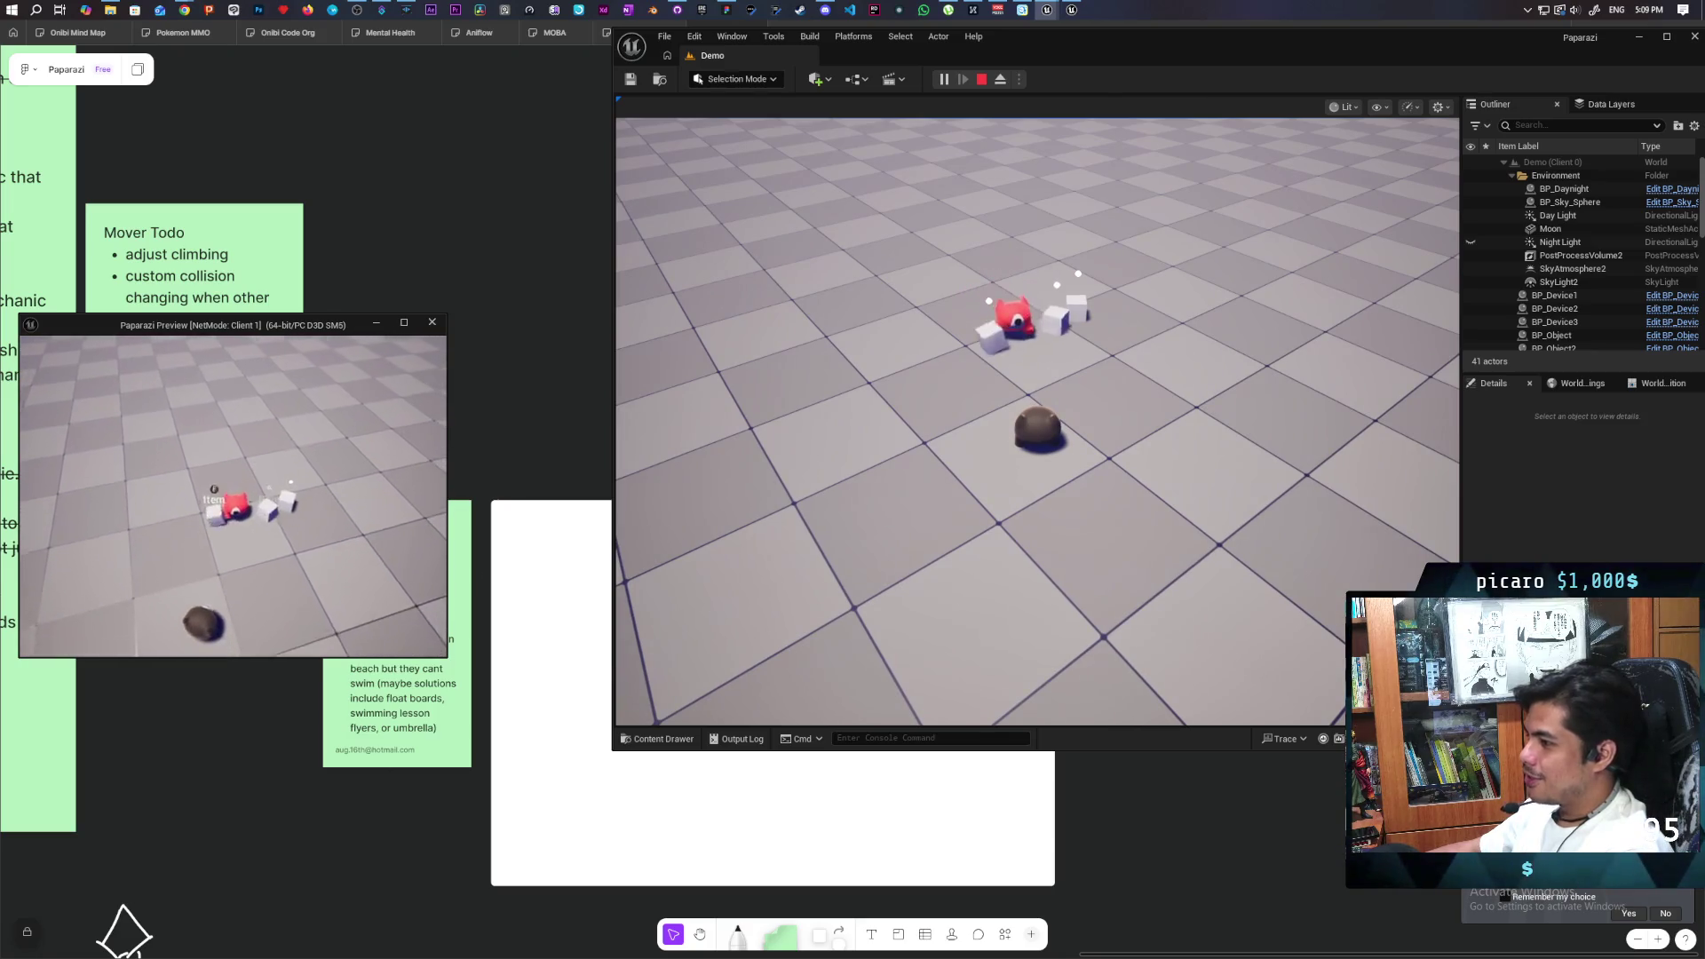
key("w")
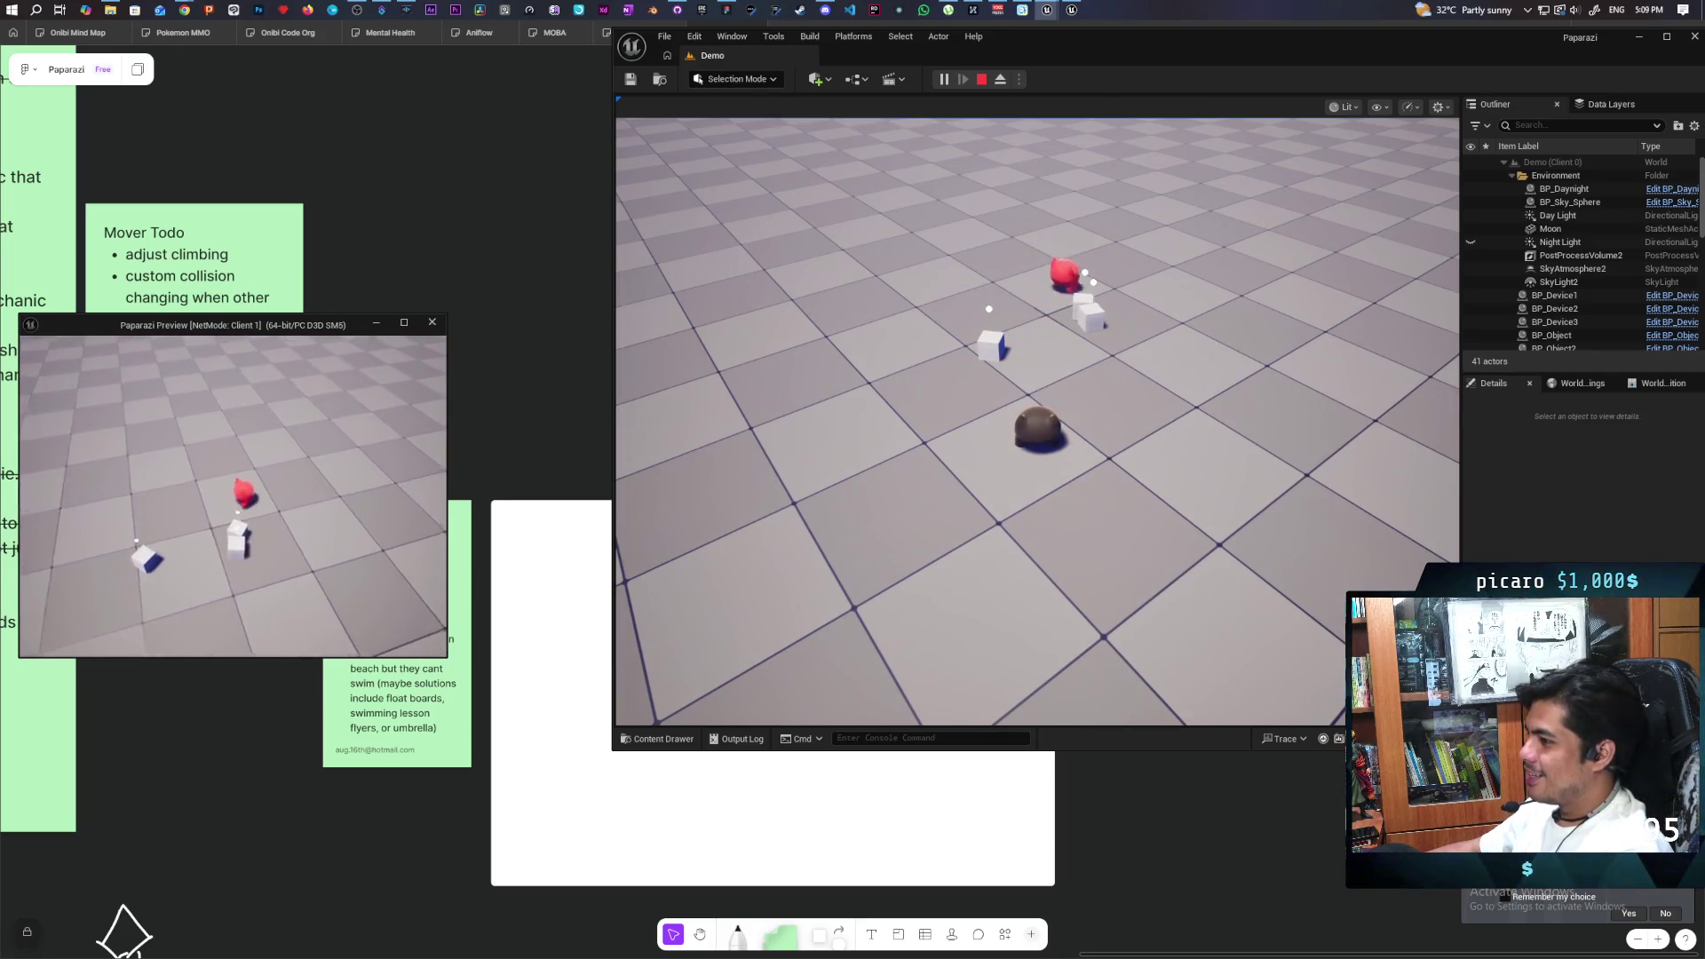
key("w")
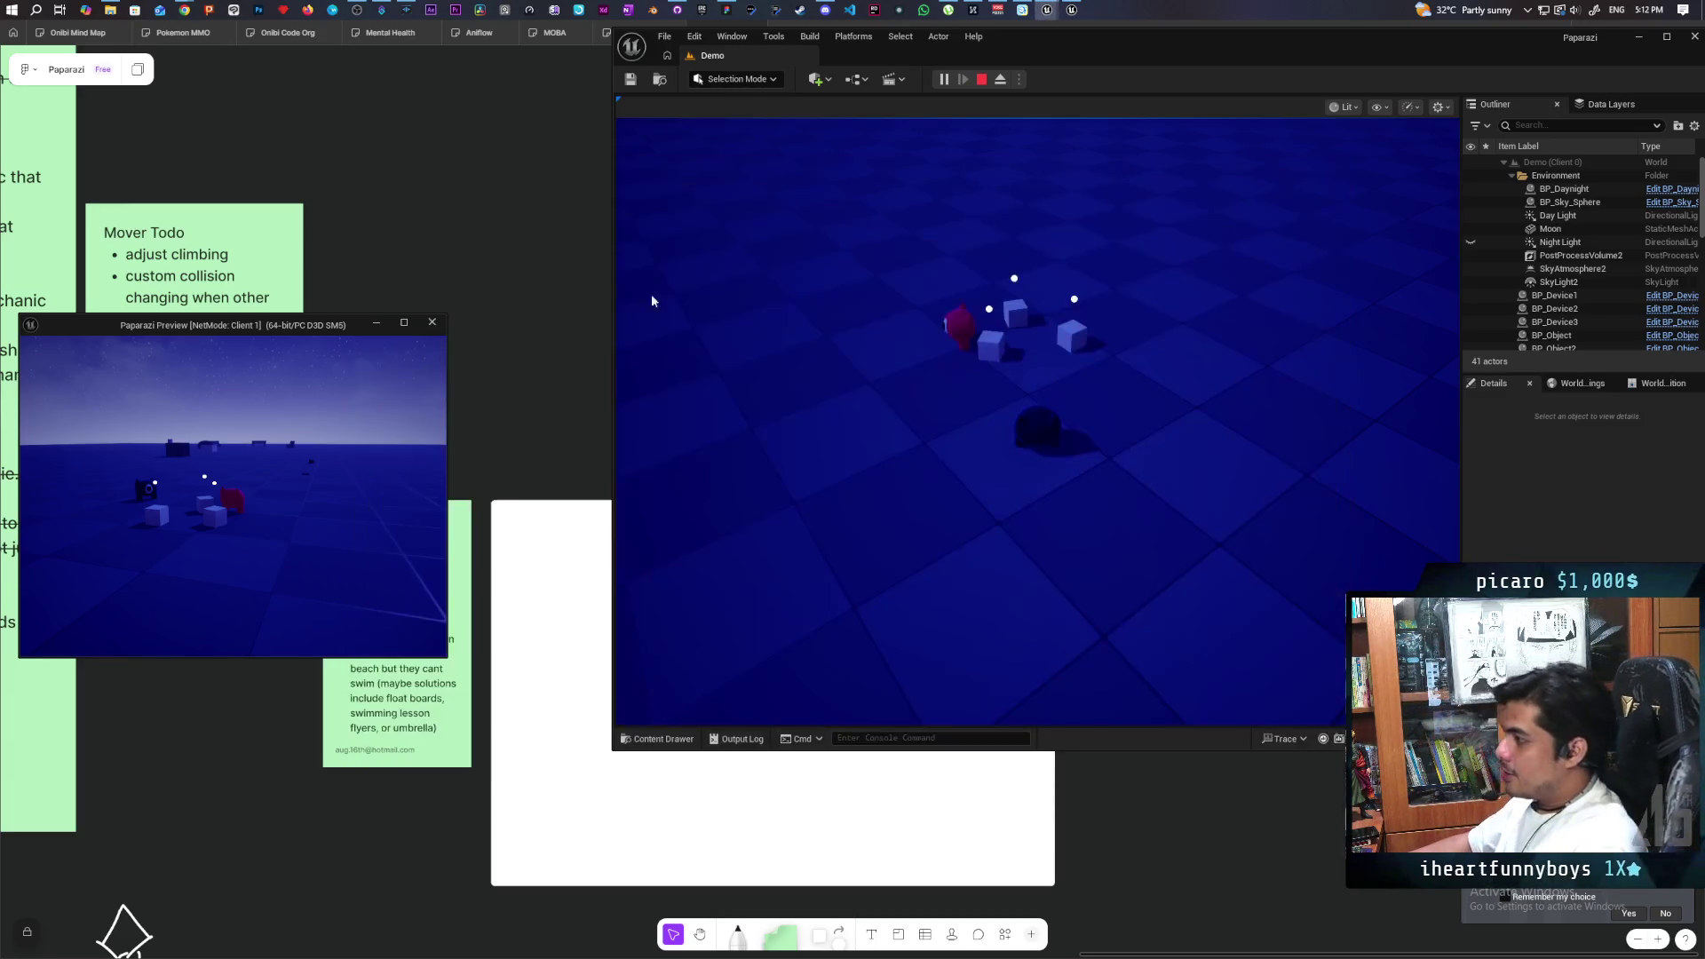
- Walk the character across the grid toward the dark cube and interact with the item by the red character
left_click(651, 297)
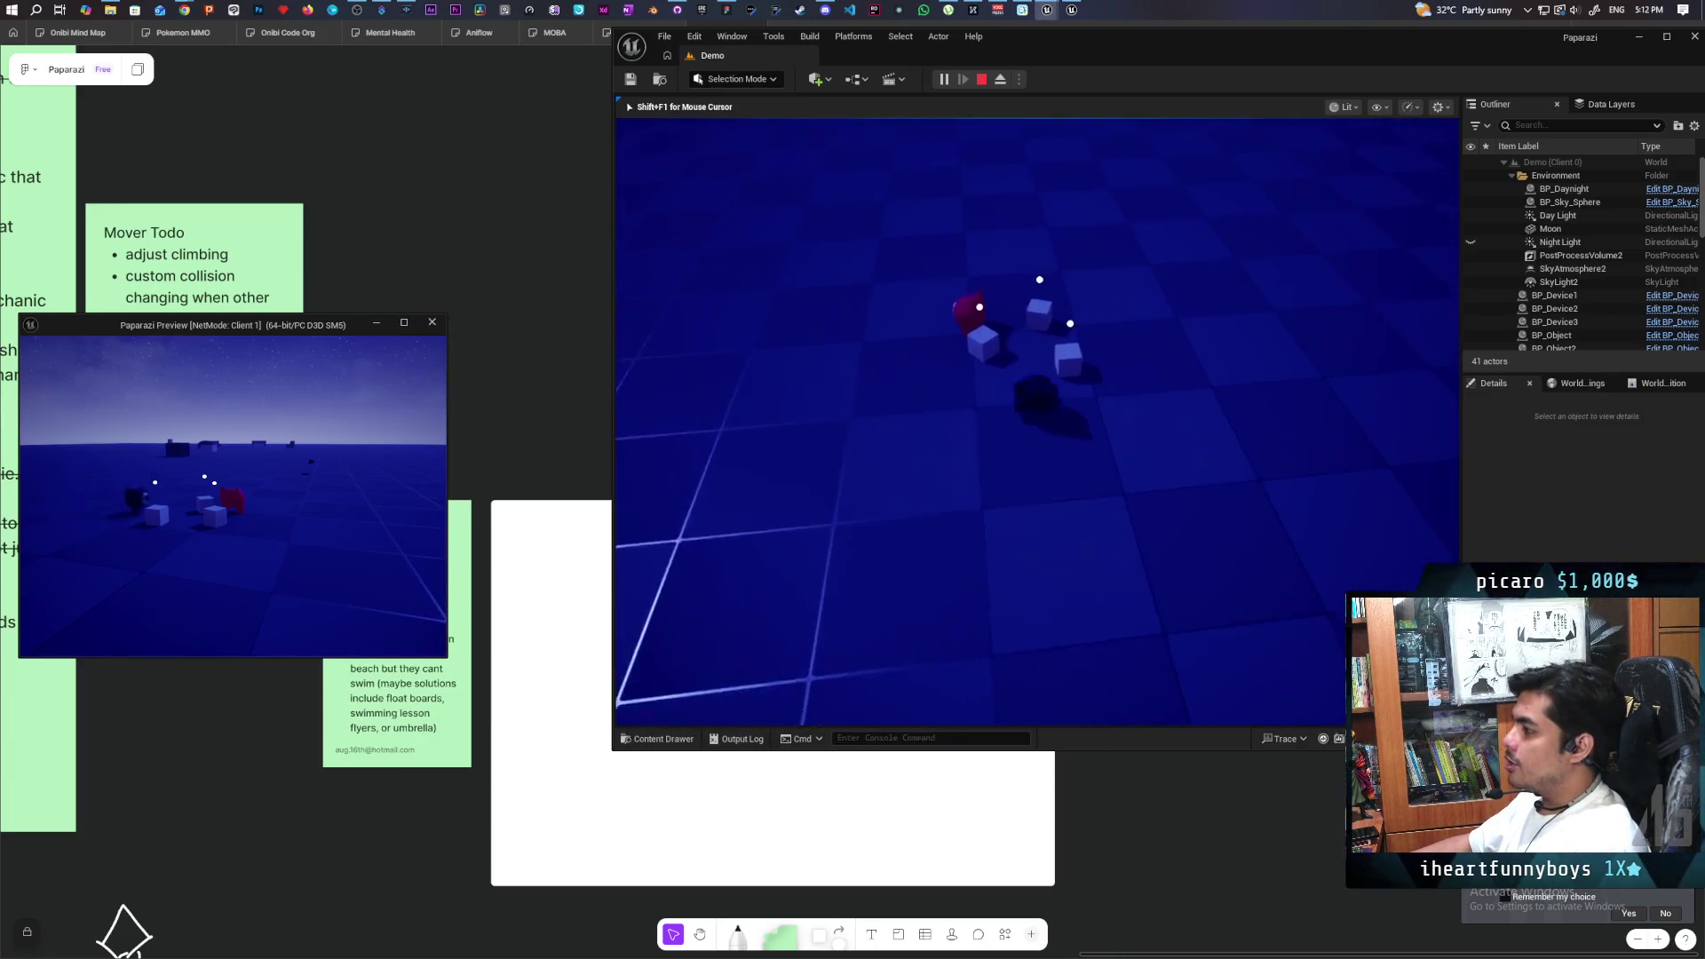
key("w")
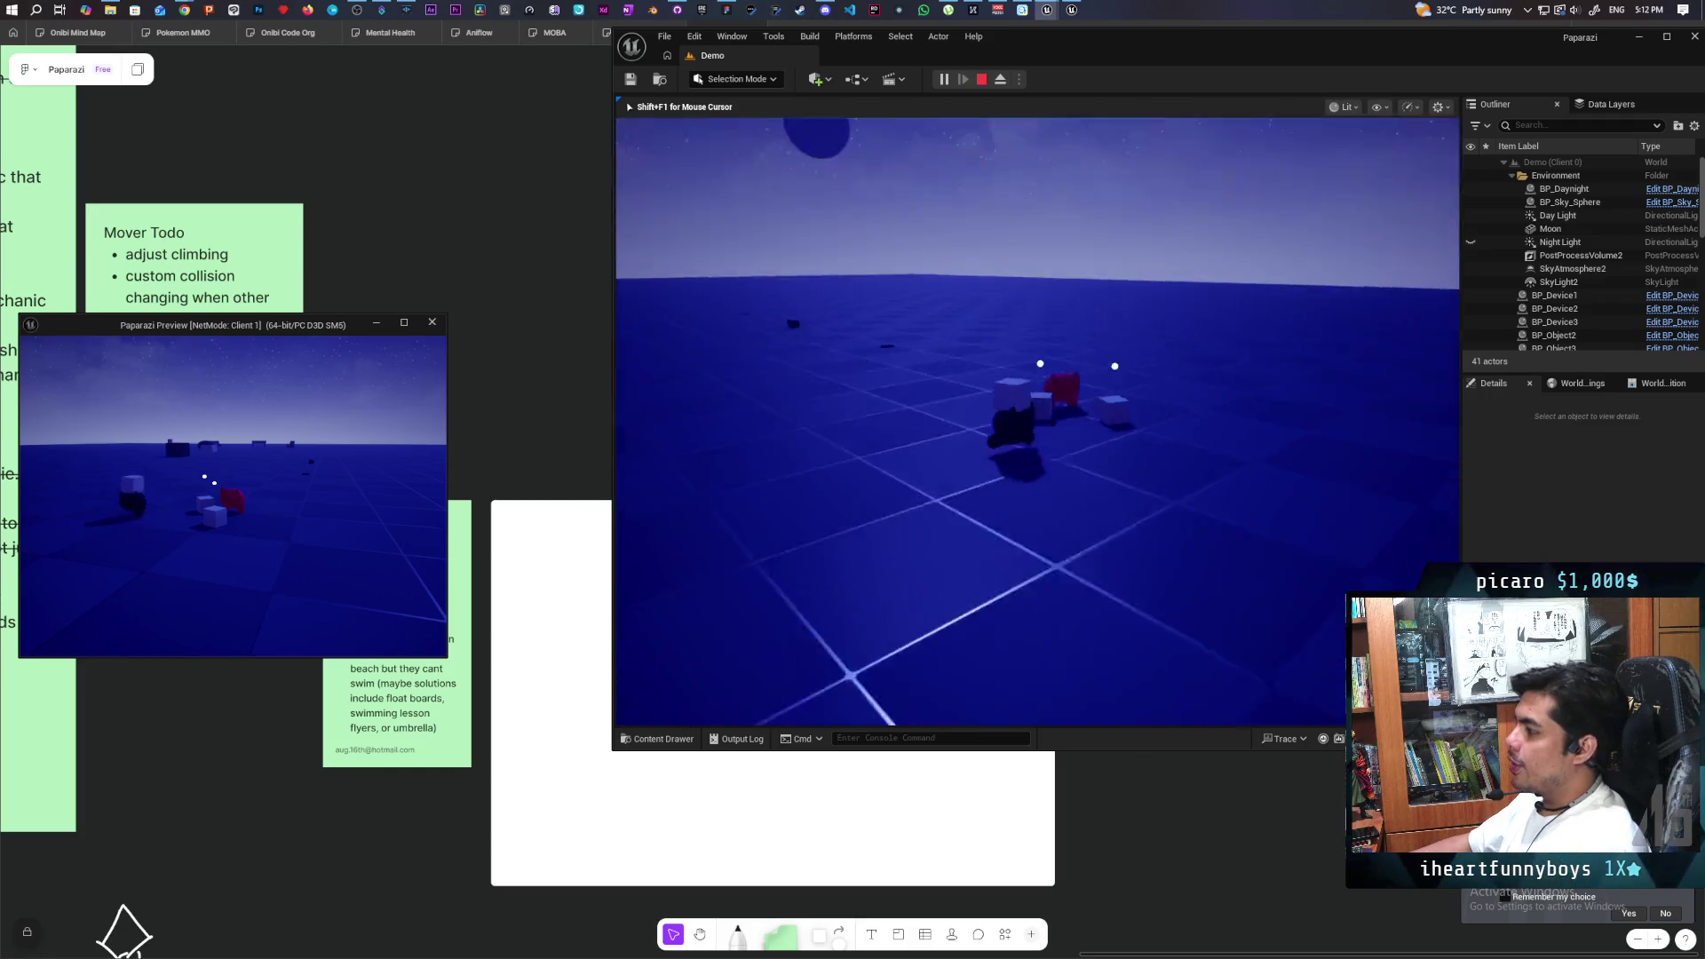
key("w")
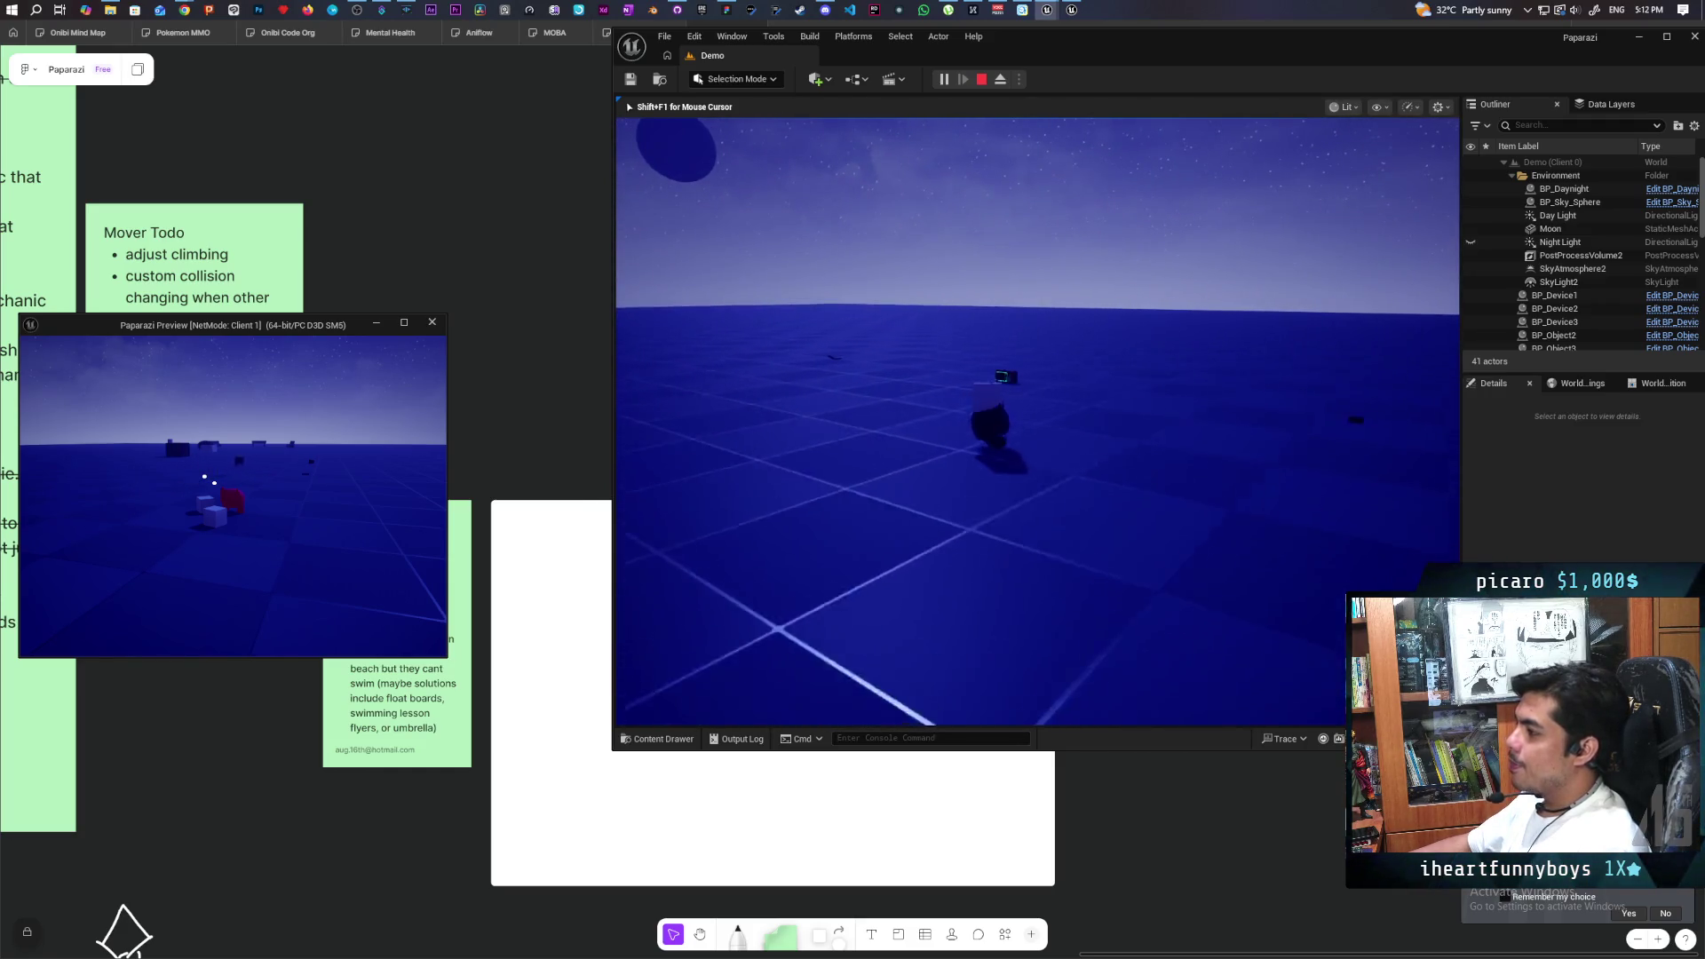
key("w")
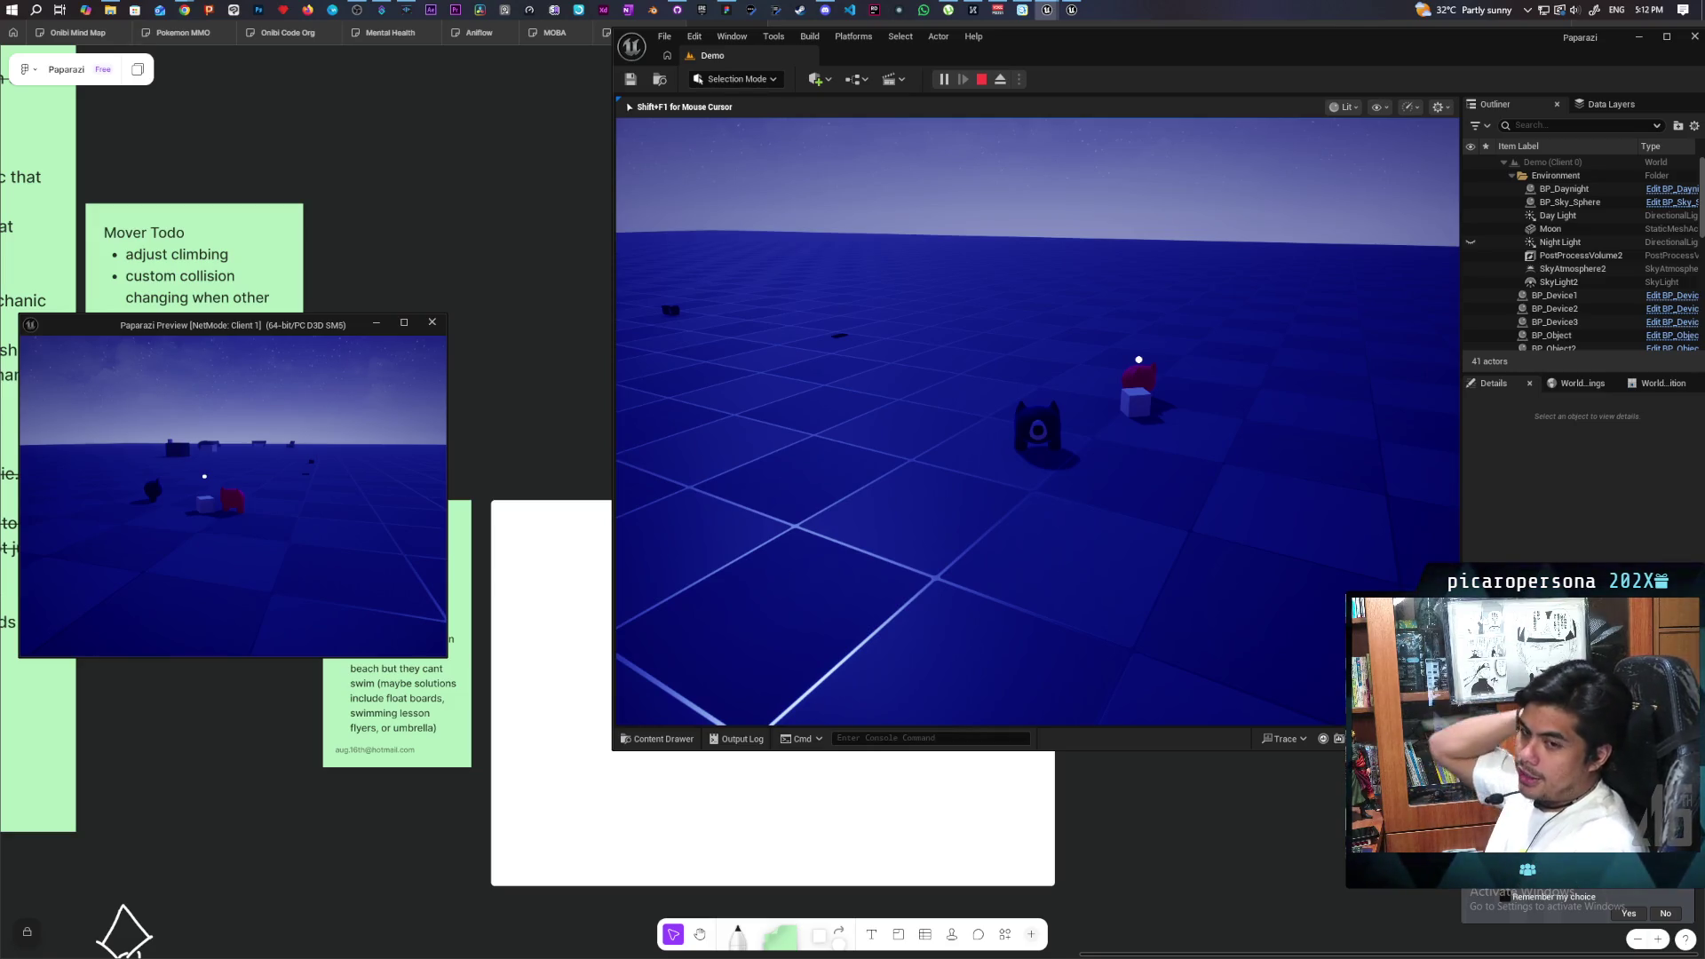
key("w")
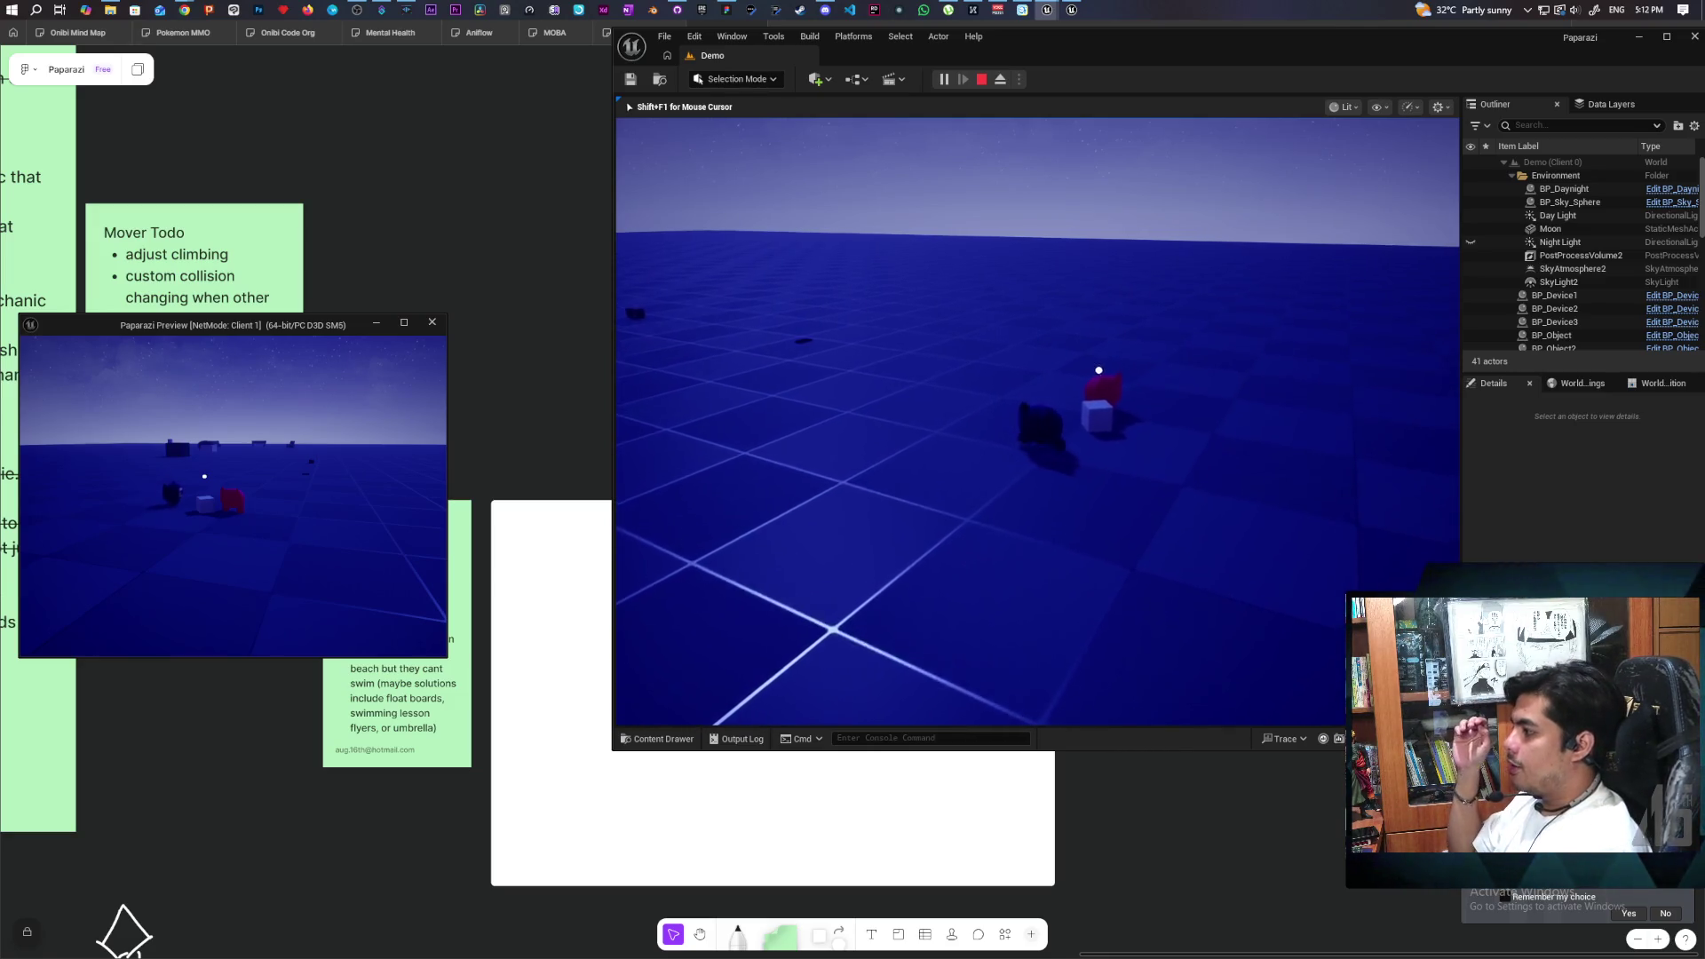
key("f")
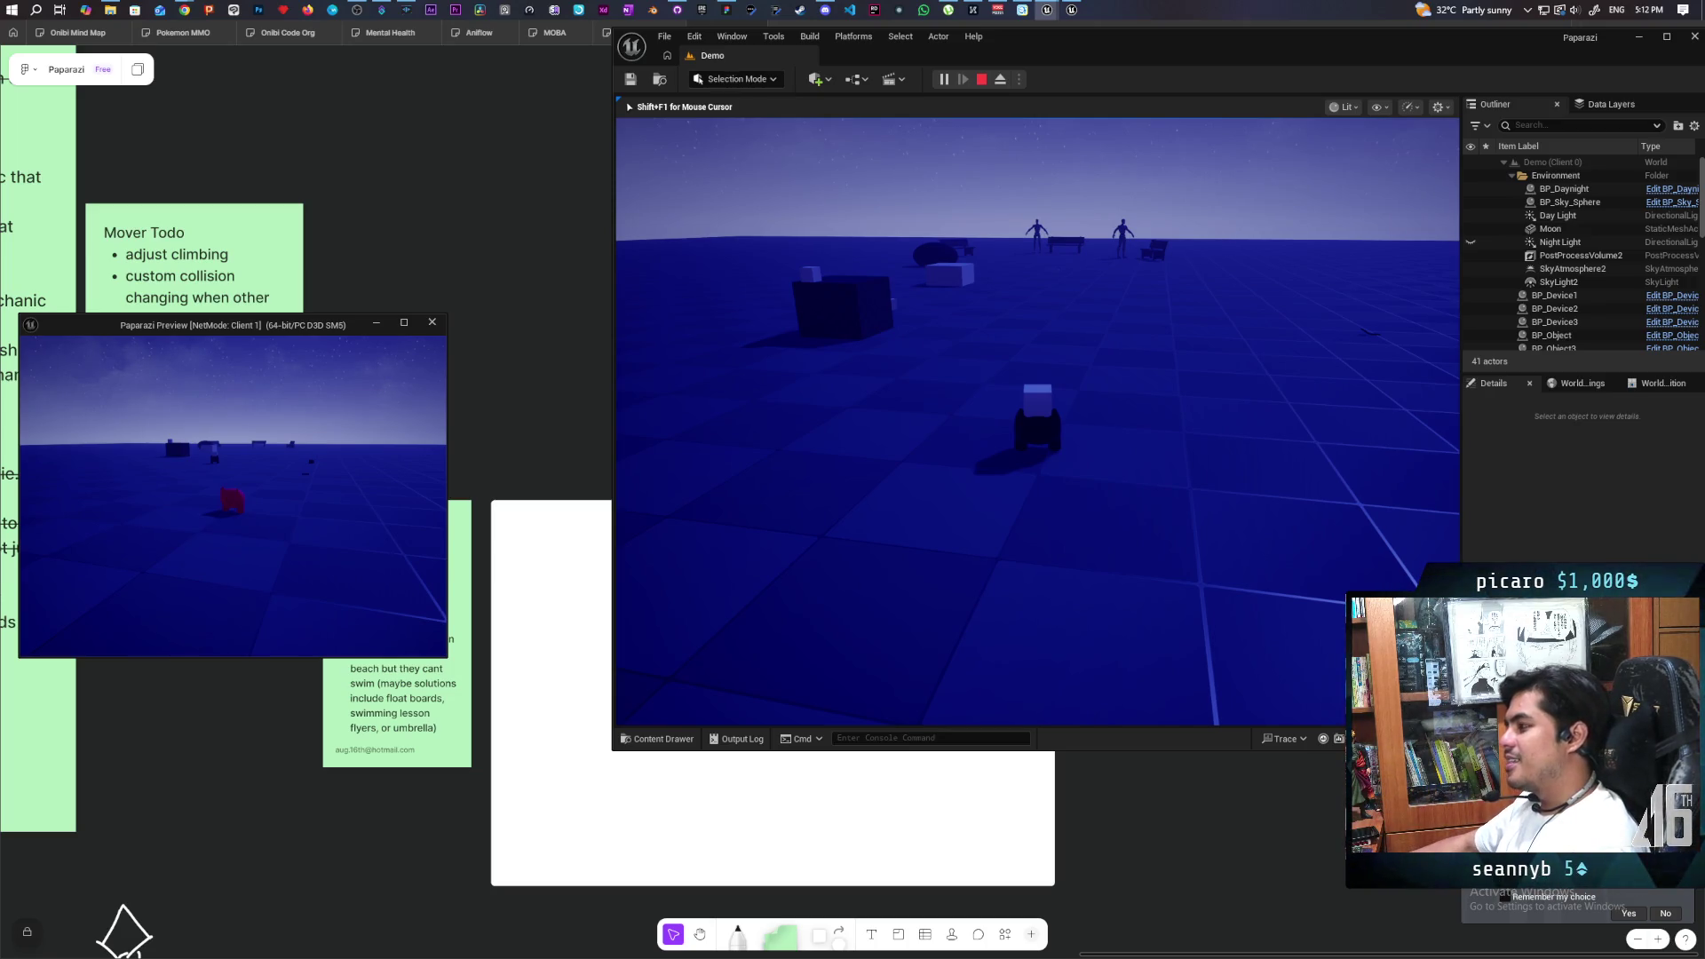
- Maneuver the character around the small white cubes until it stands beside the right cube
key("w")
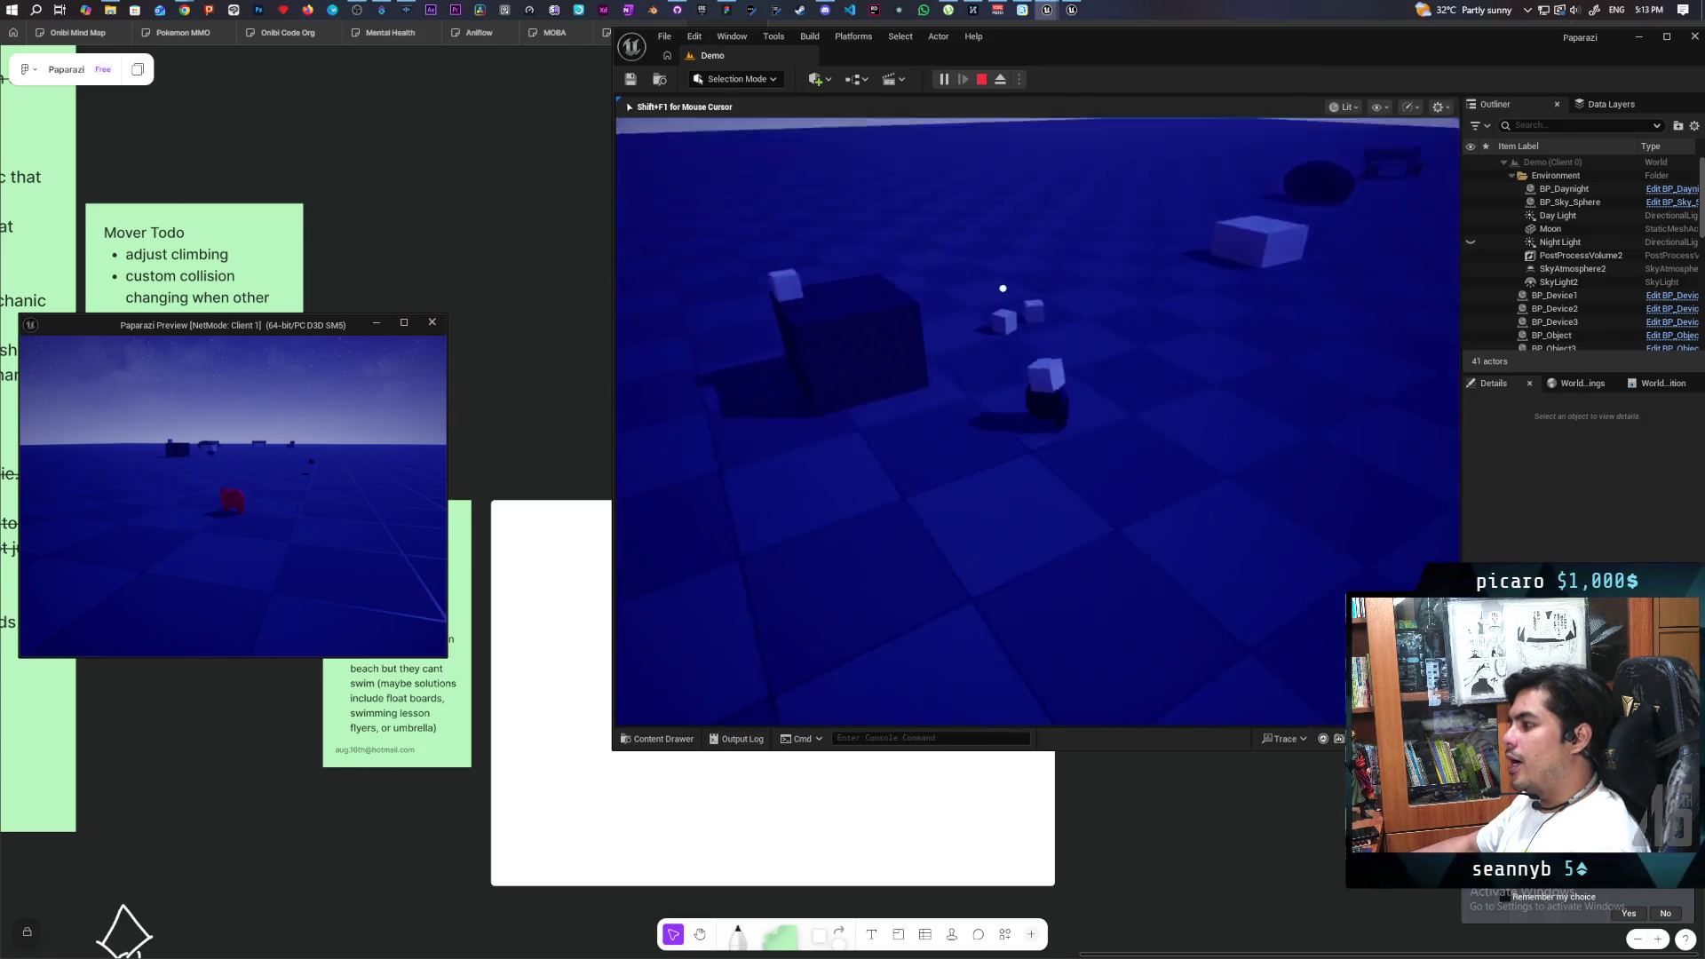
key("s")
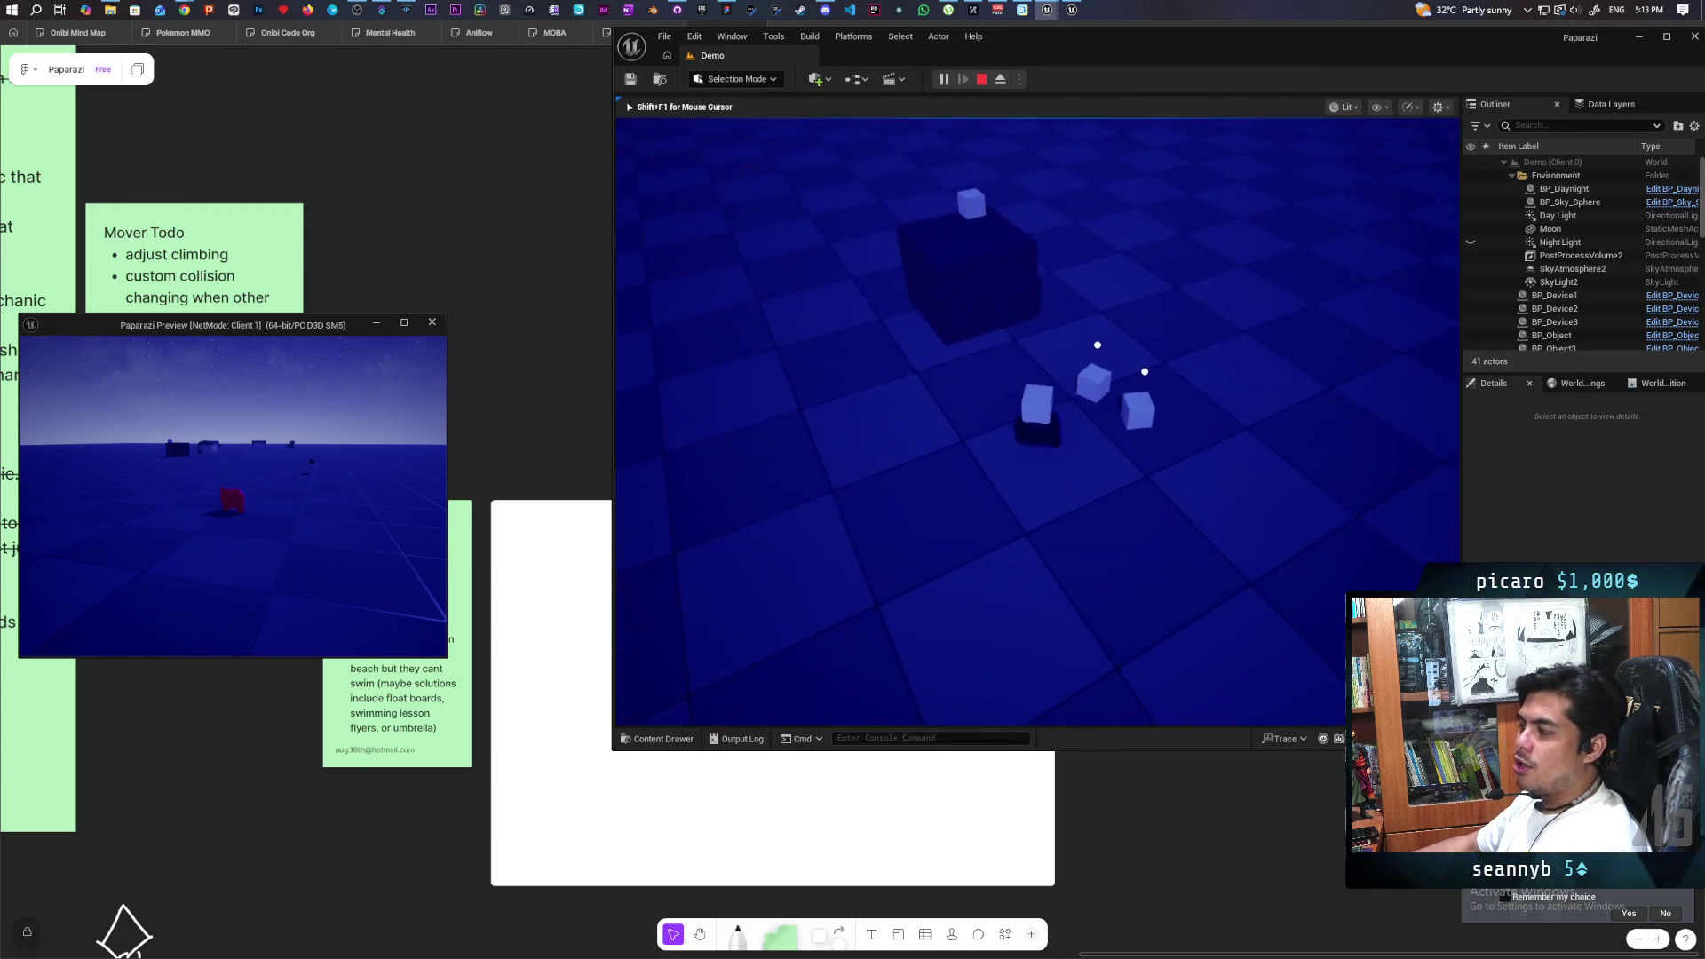
key("w")
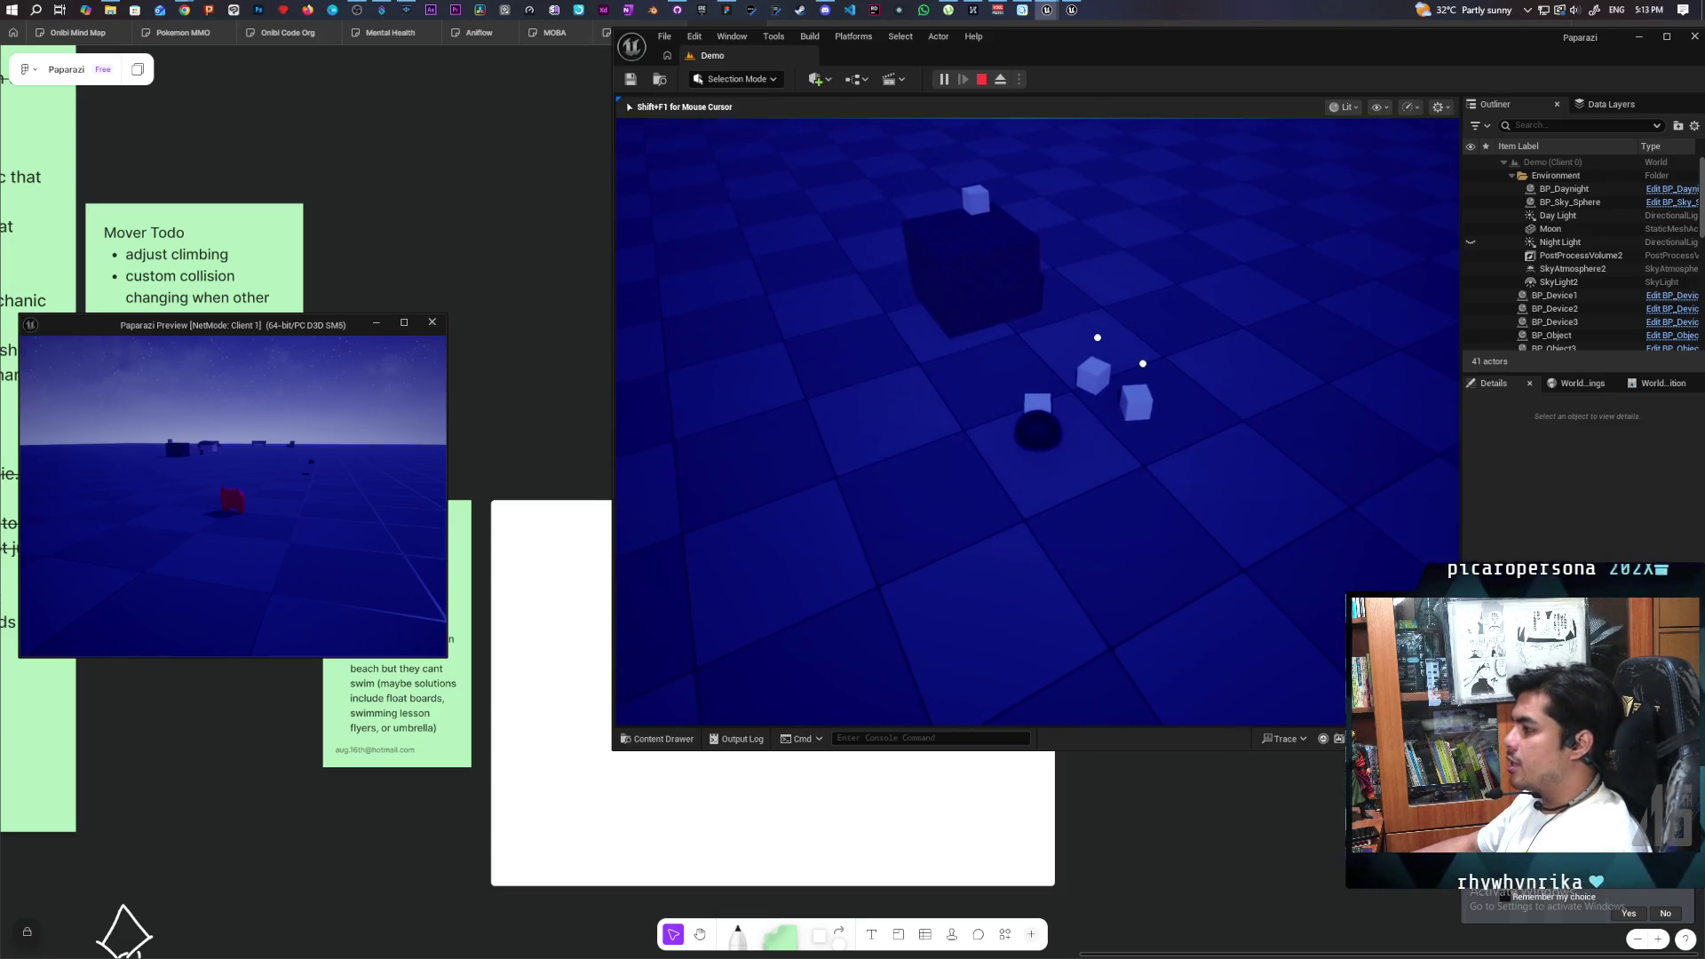
key("w")
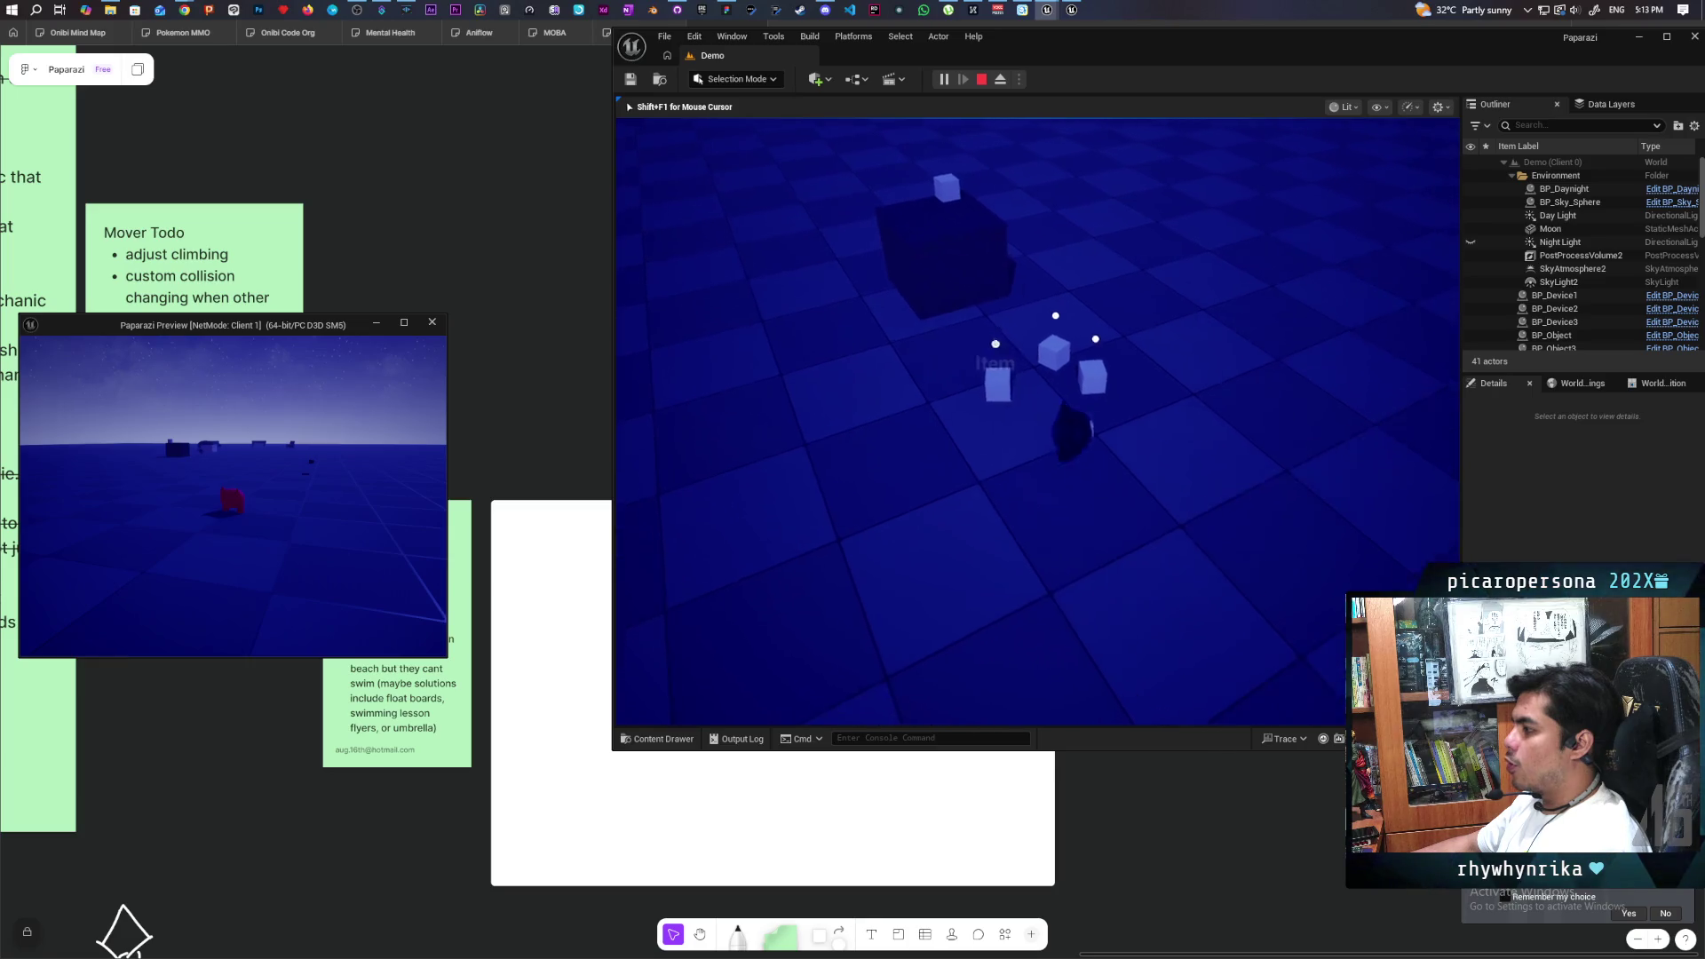
key("w")
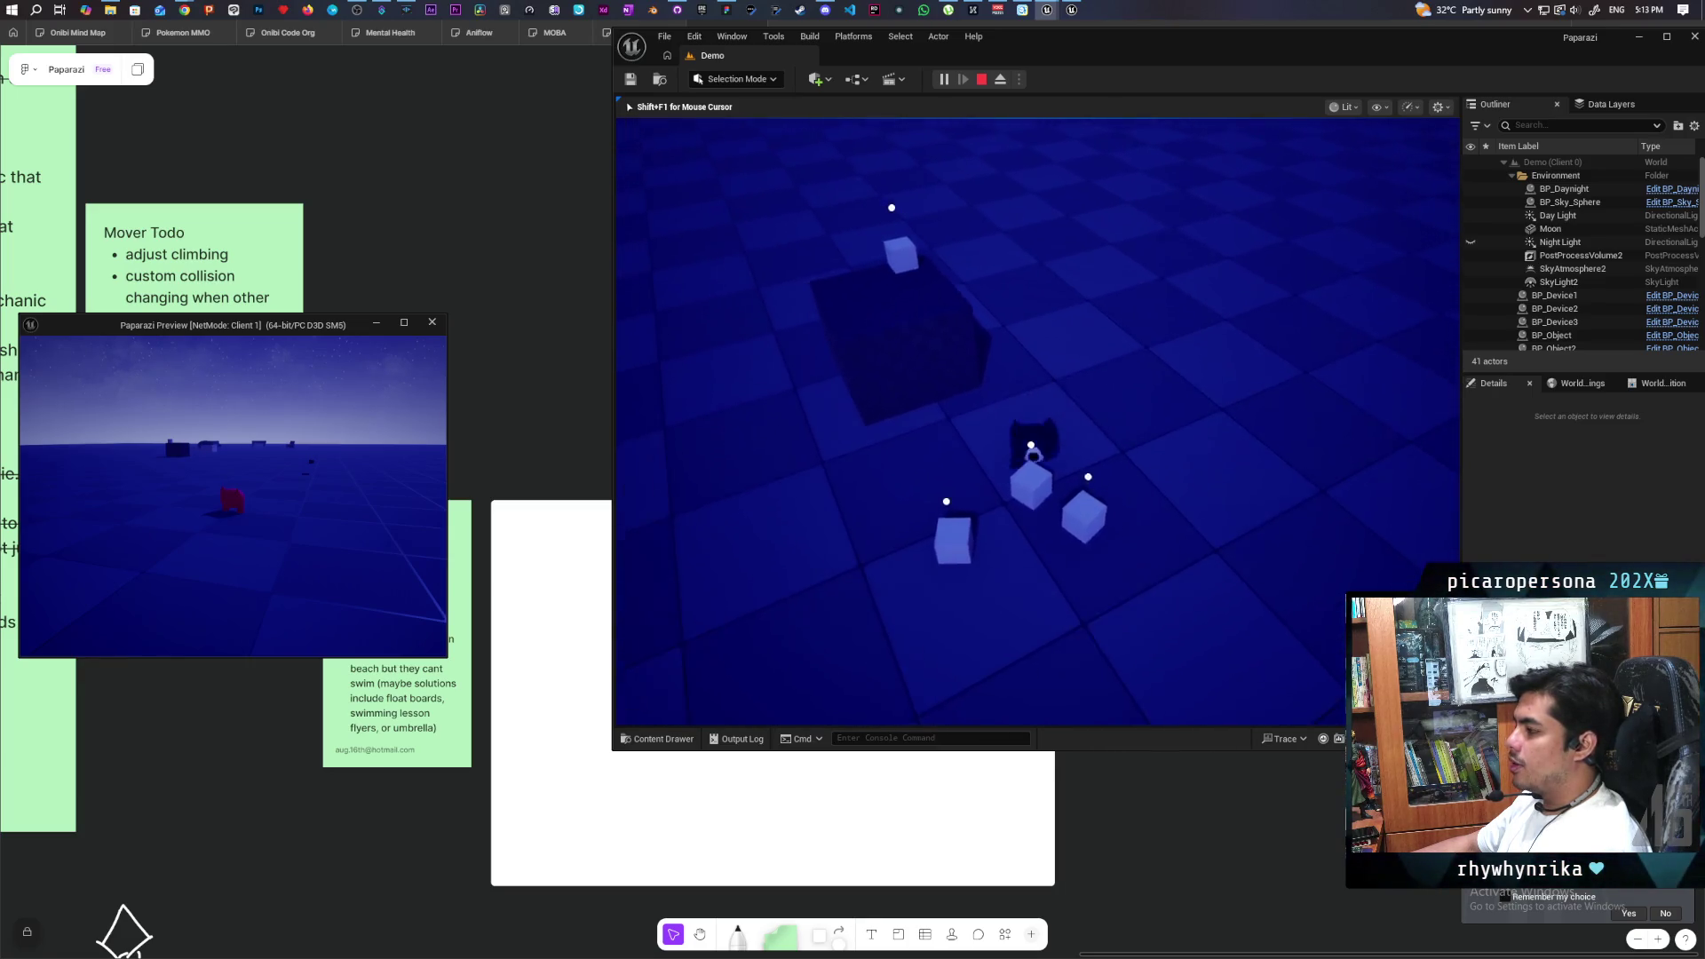
key("w")
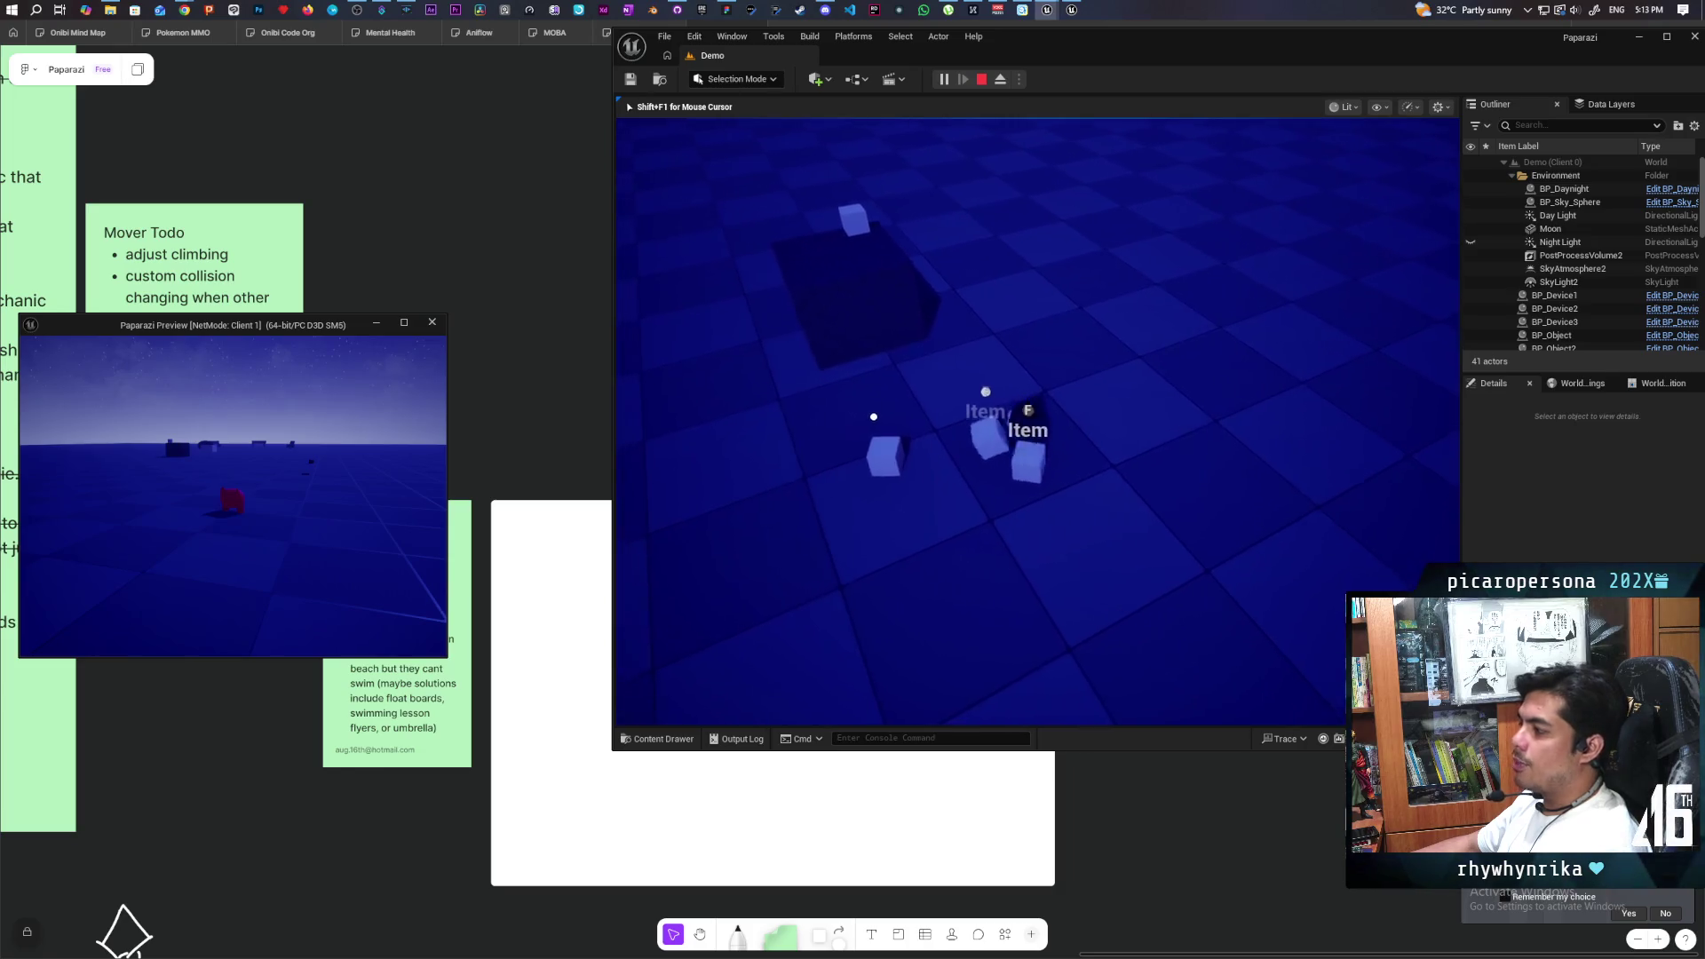
key("w")
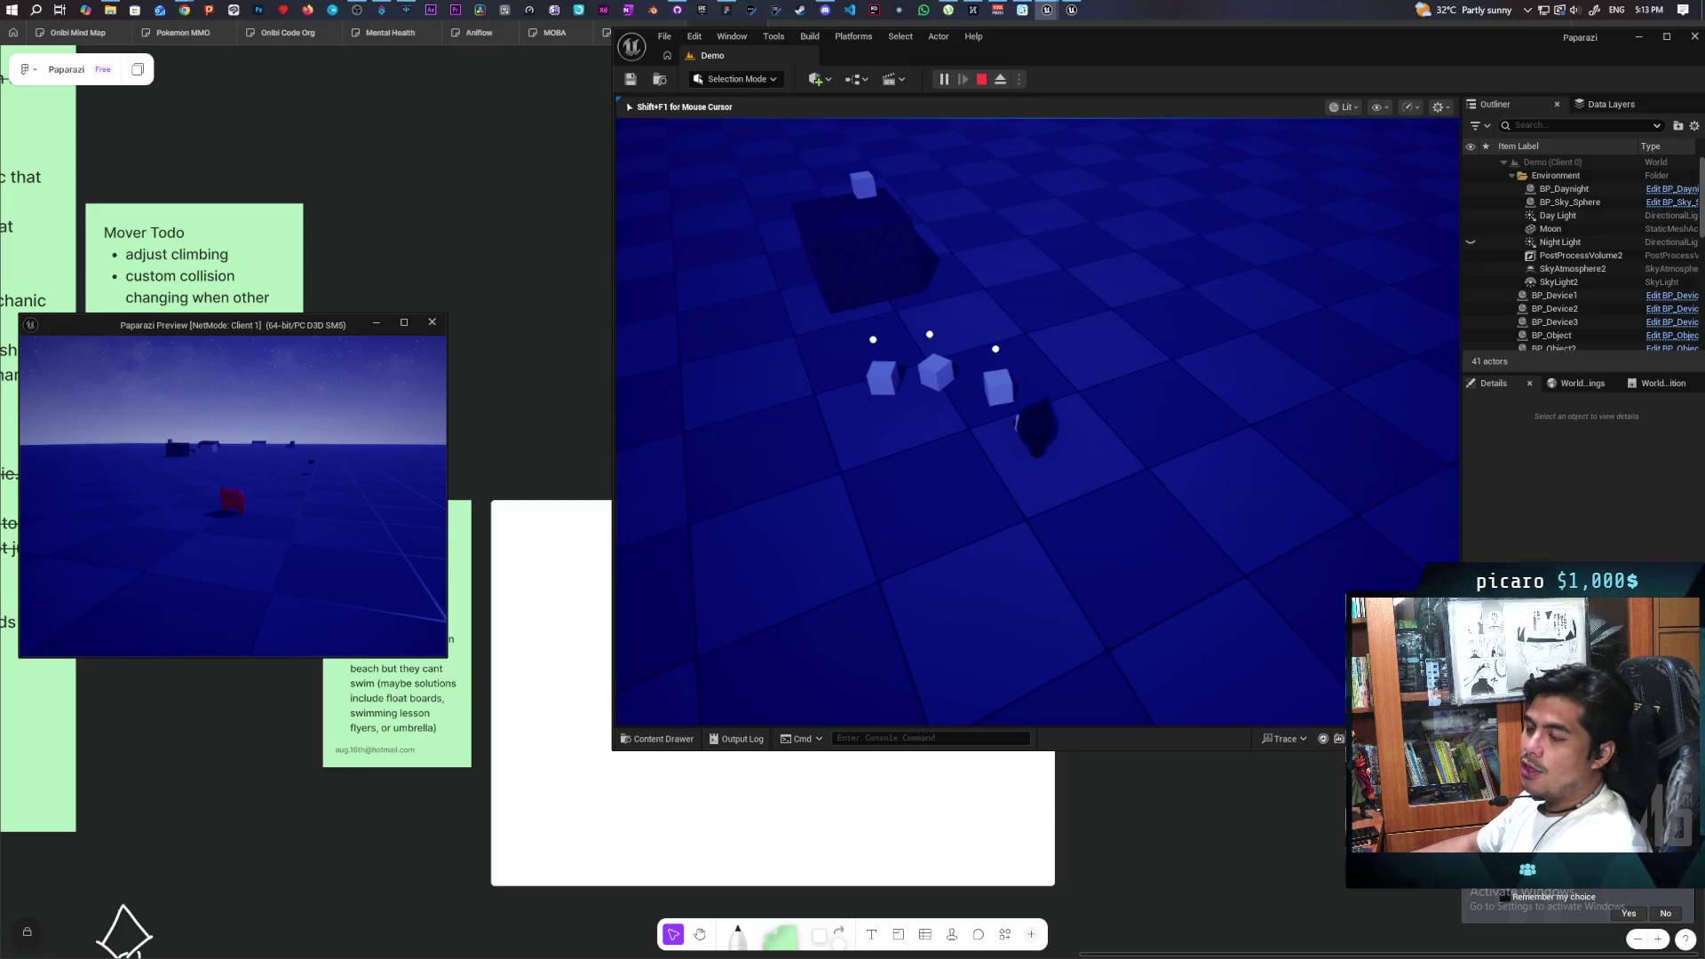
key("w")
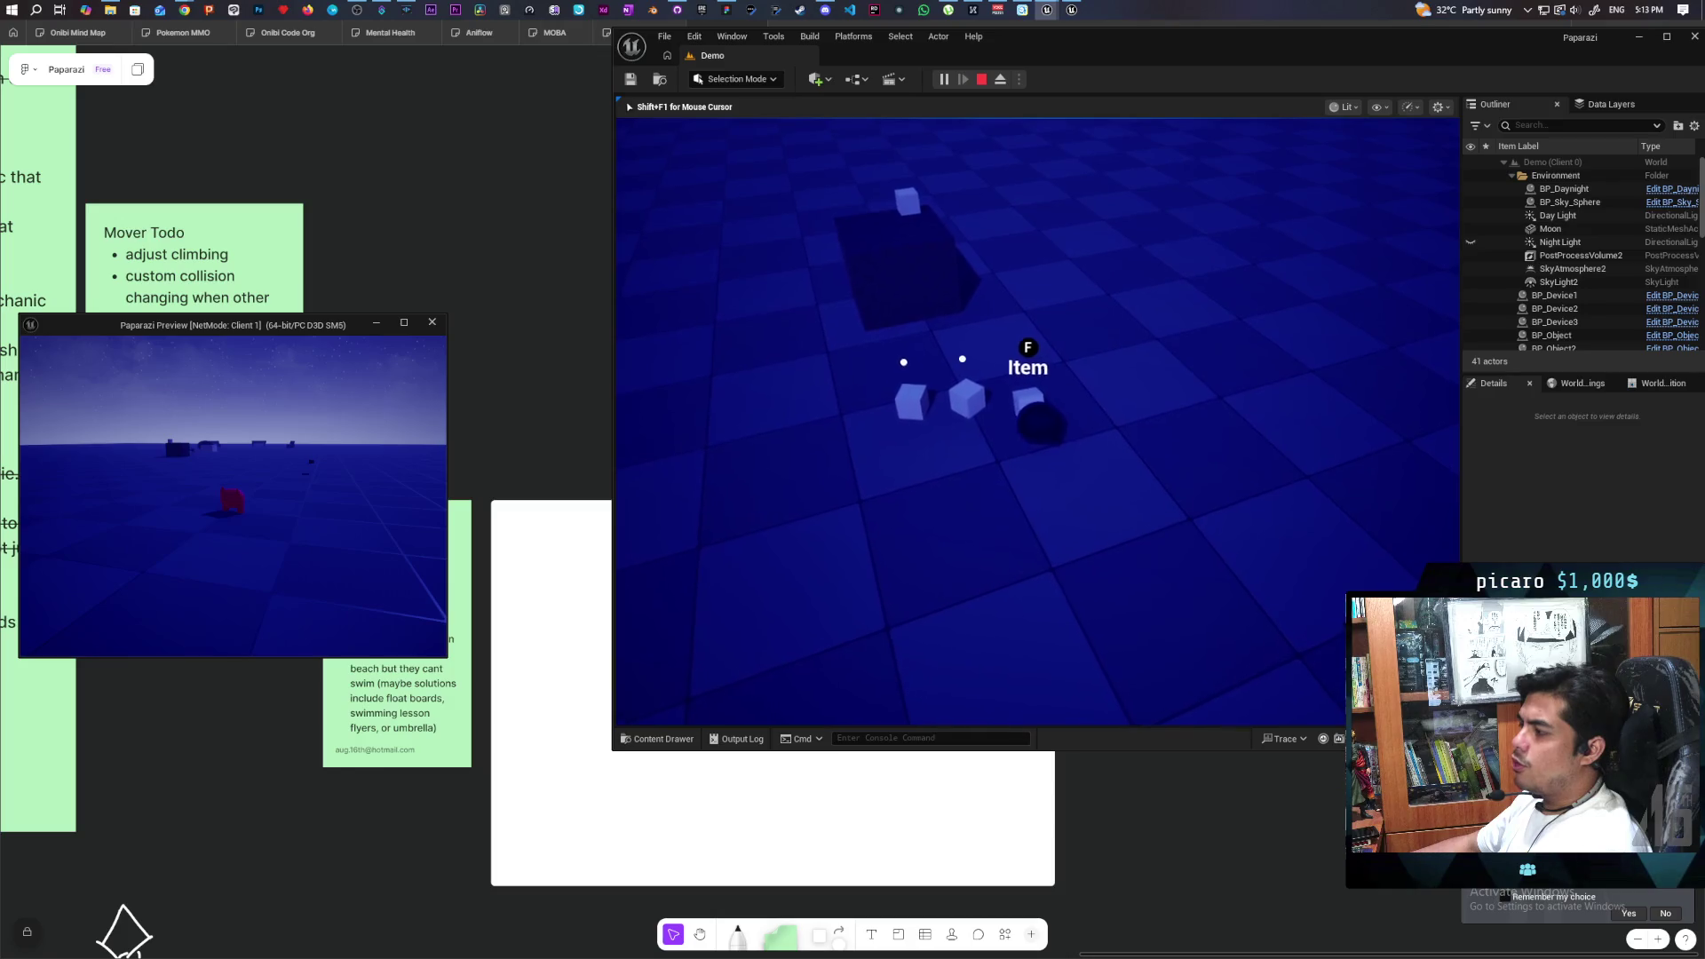
key("a")
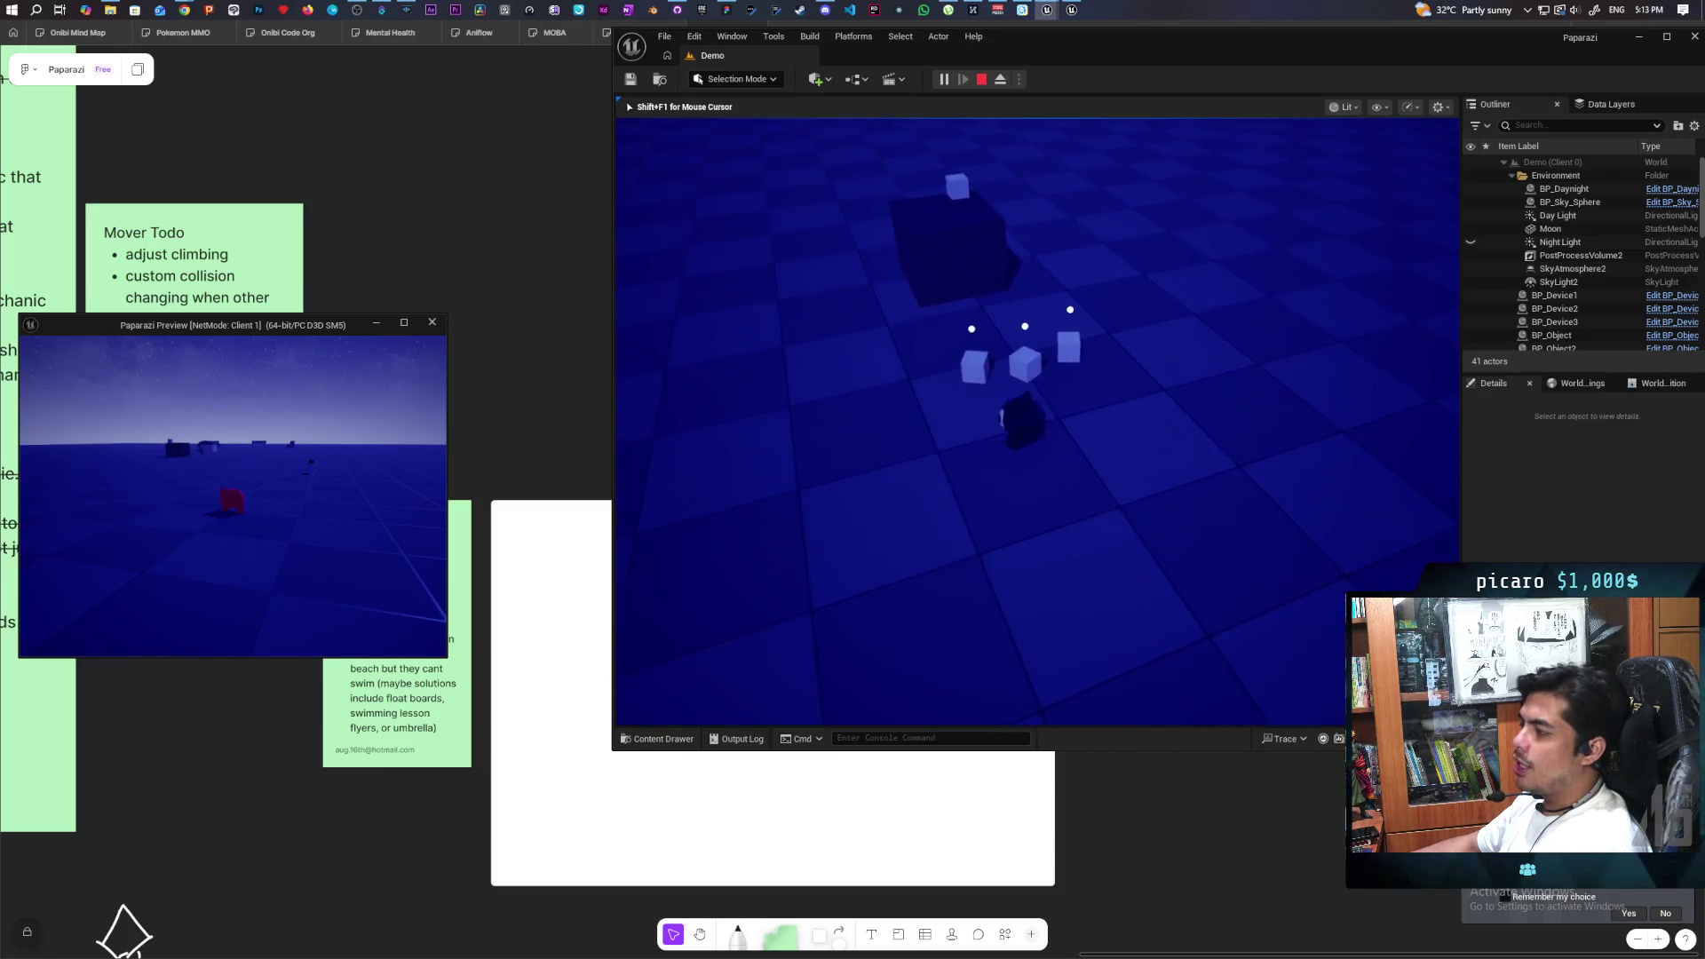
- Pick up the item to stack cubes overhead, drop one, and approach the dark block
key("f")
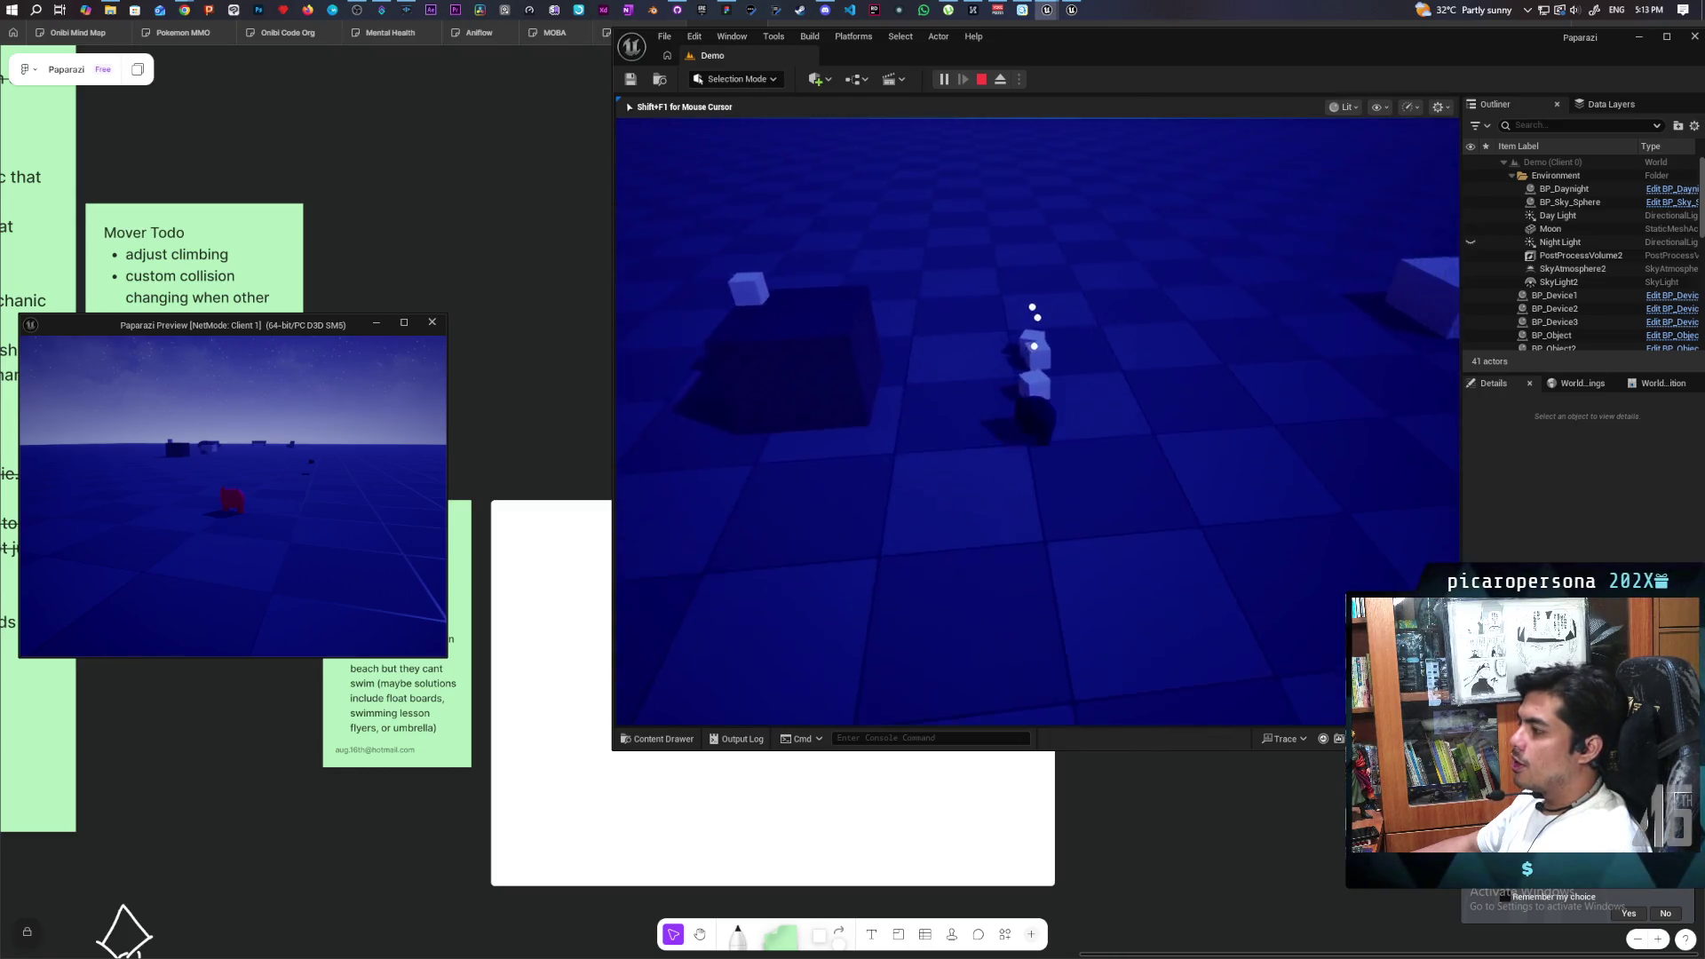
key("f")
key("w")
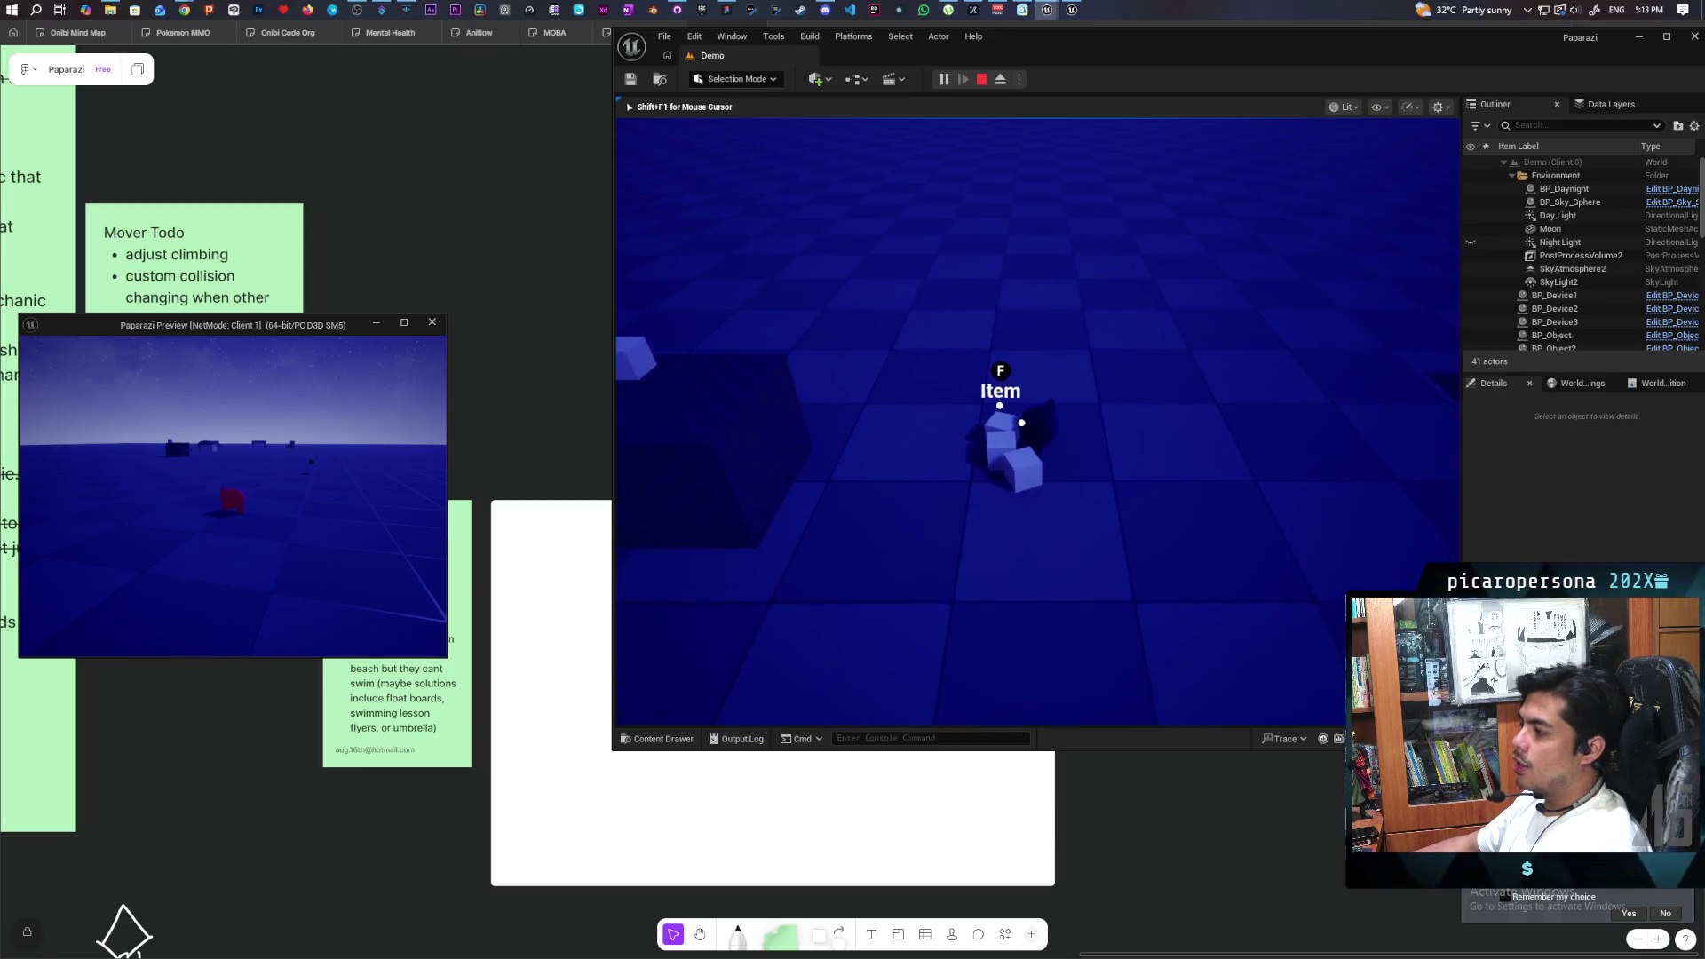
mouse_move(1037, 421)
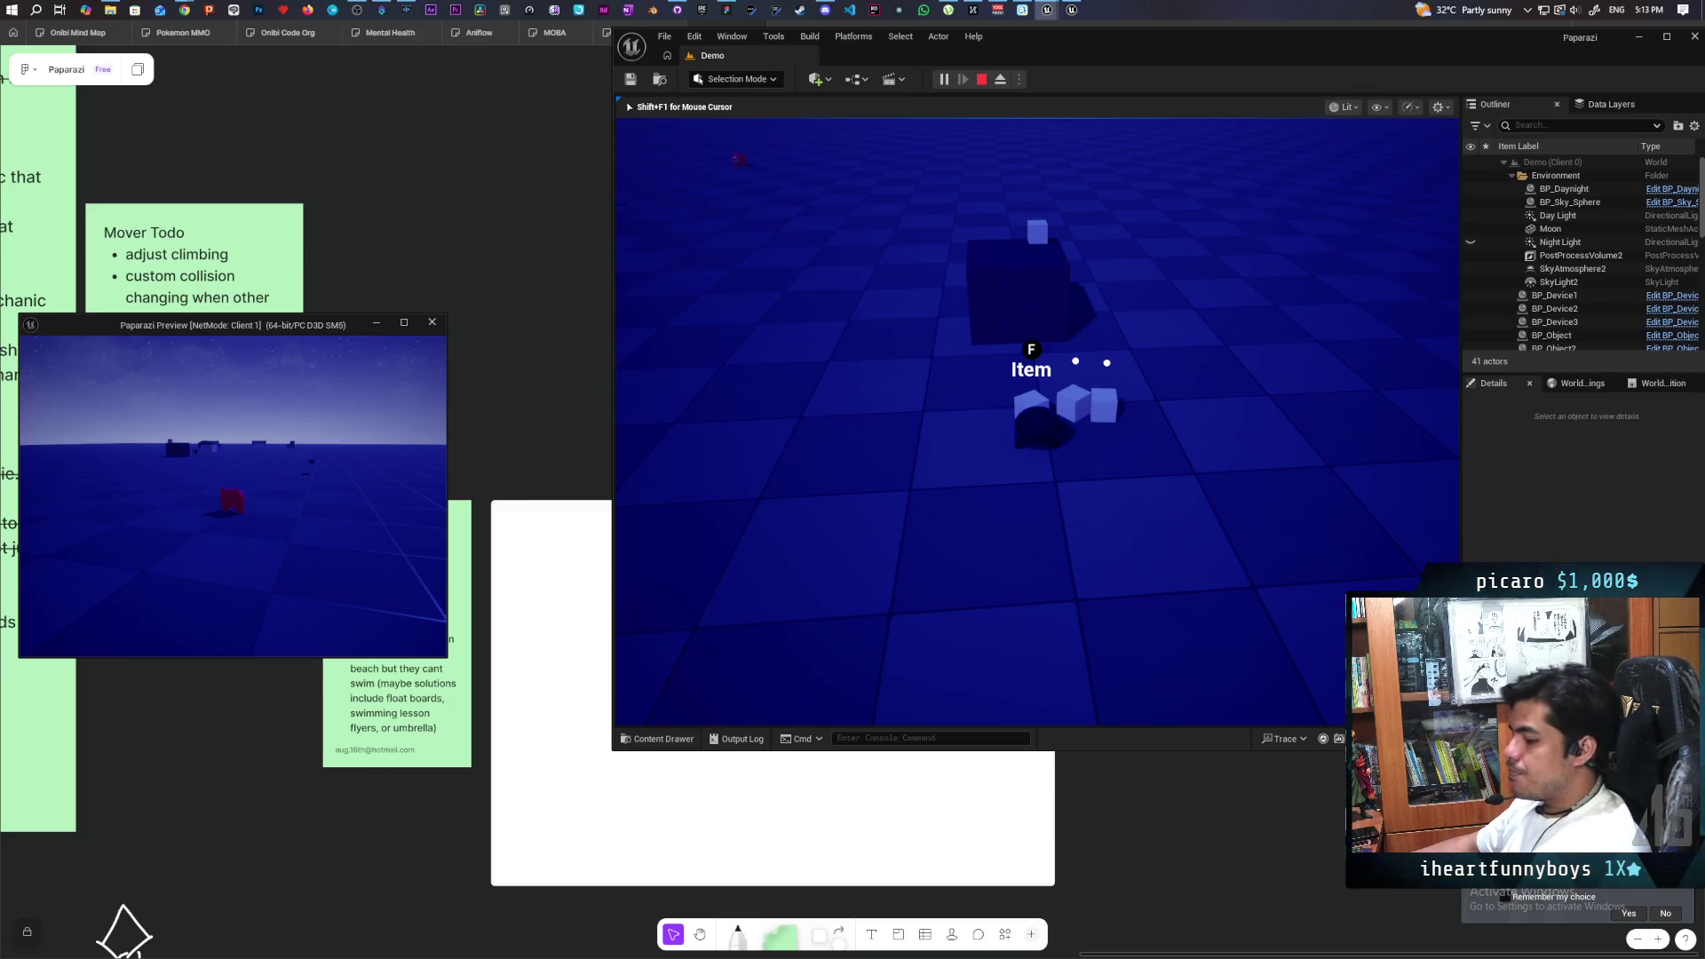
key("w")
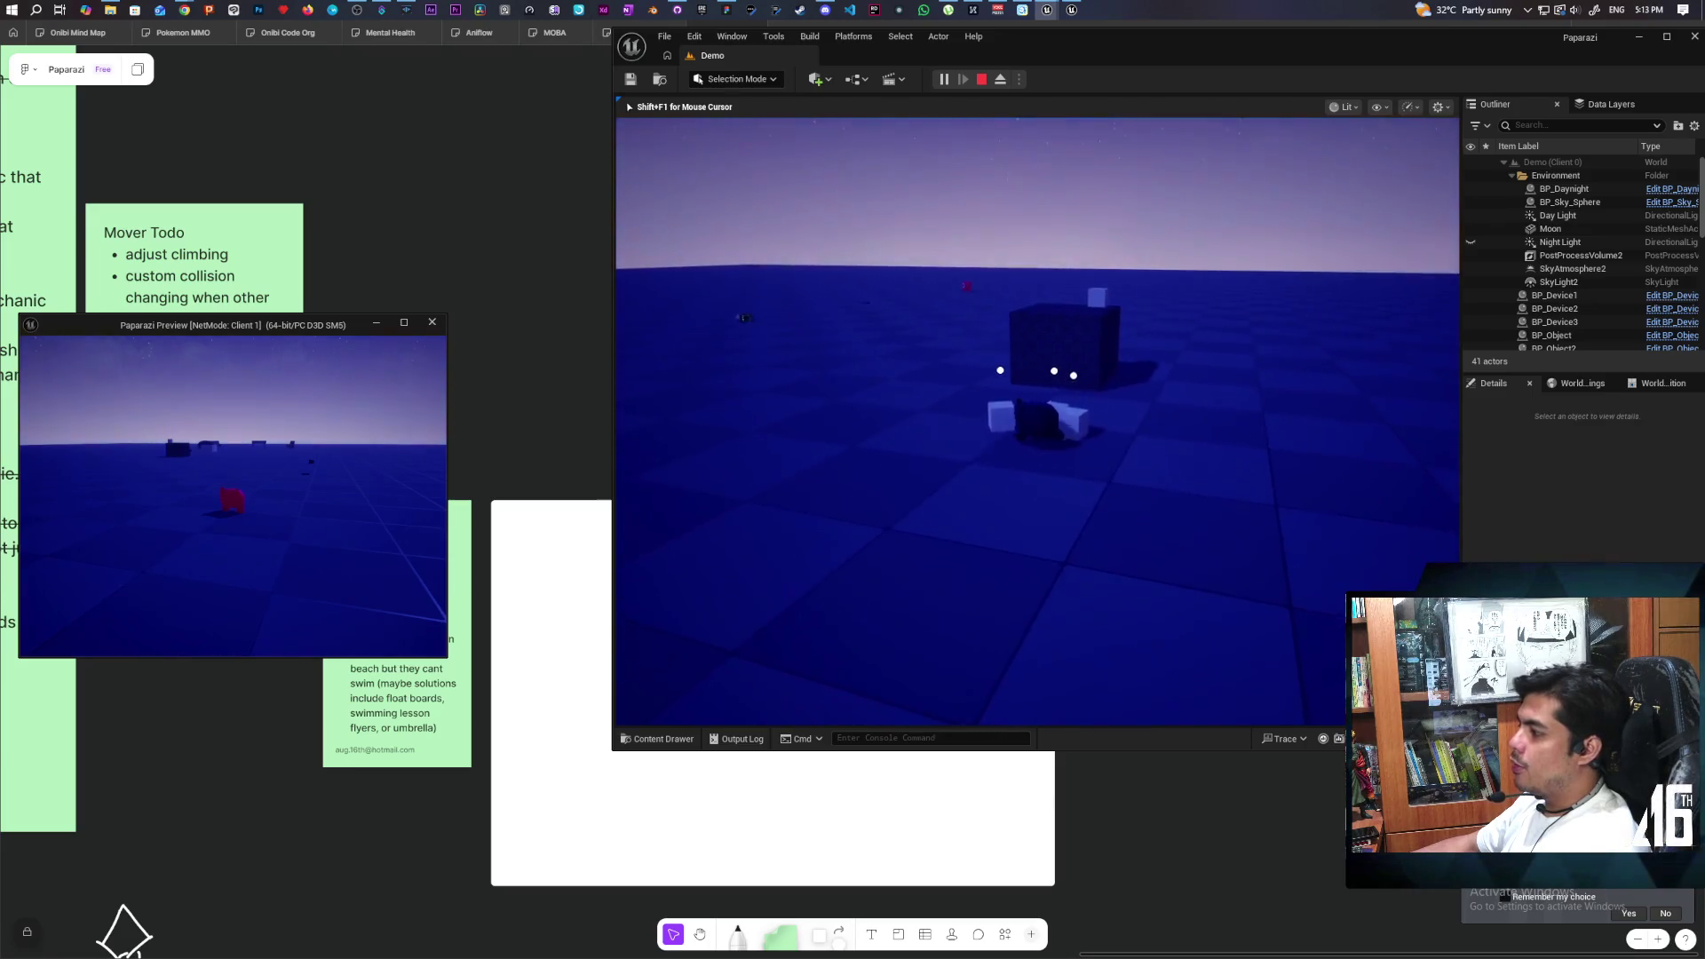
- Pick up the cubes beside the block and walk left with them trailing in a row
key("w")
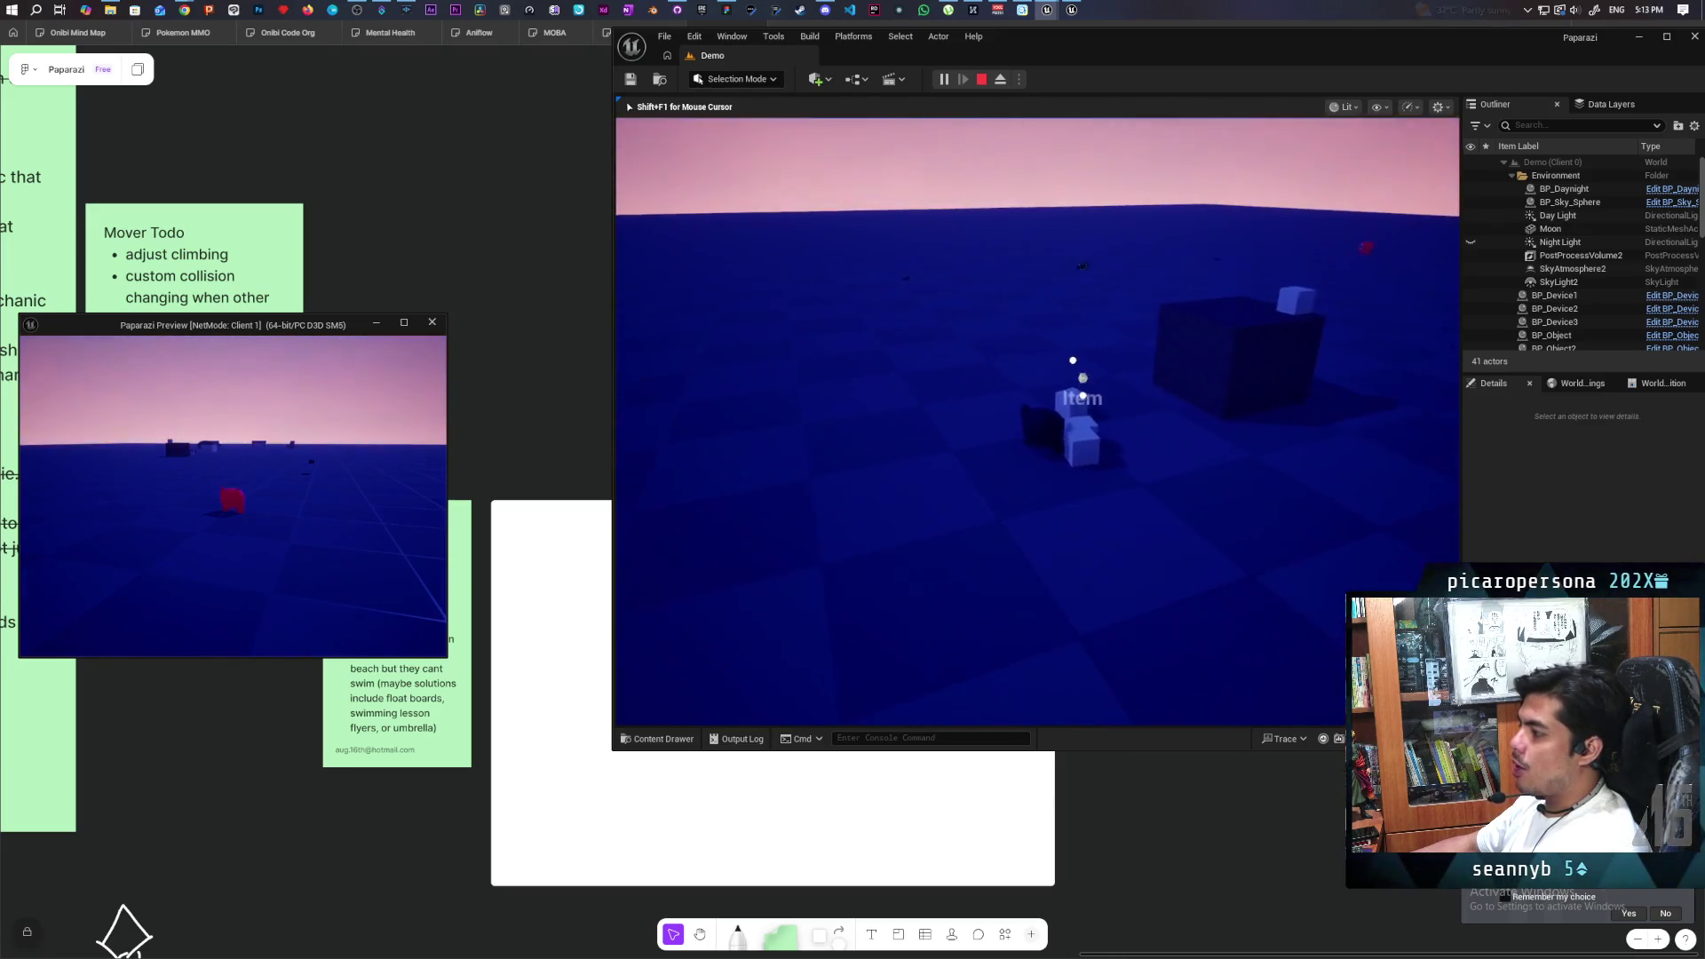
key("f")
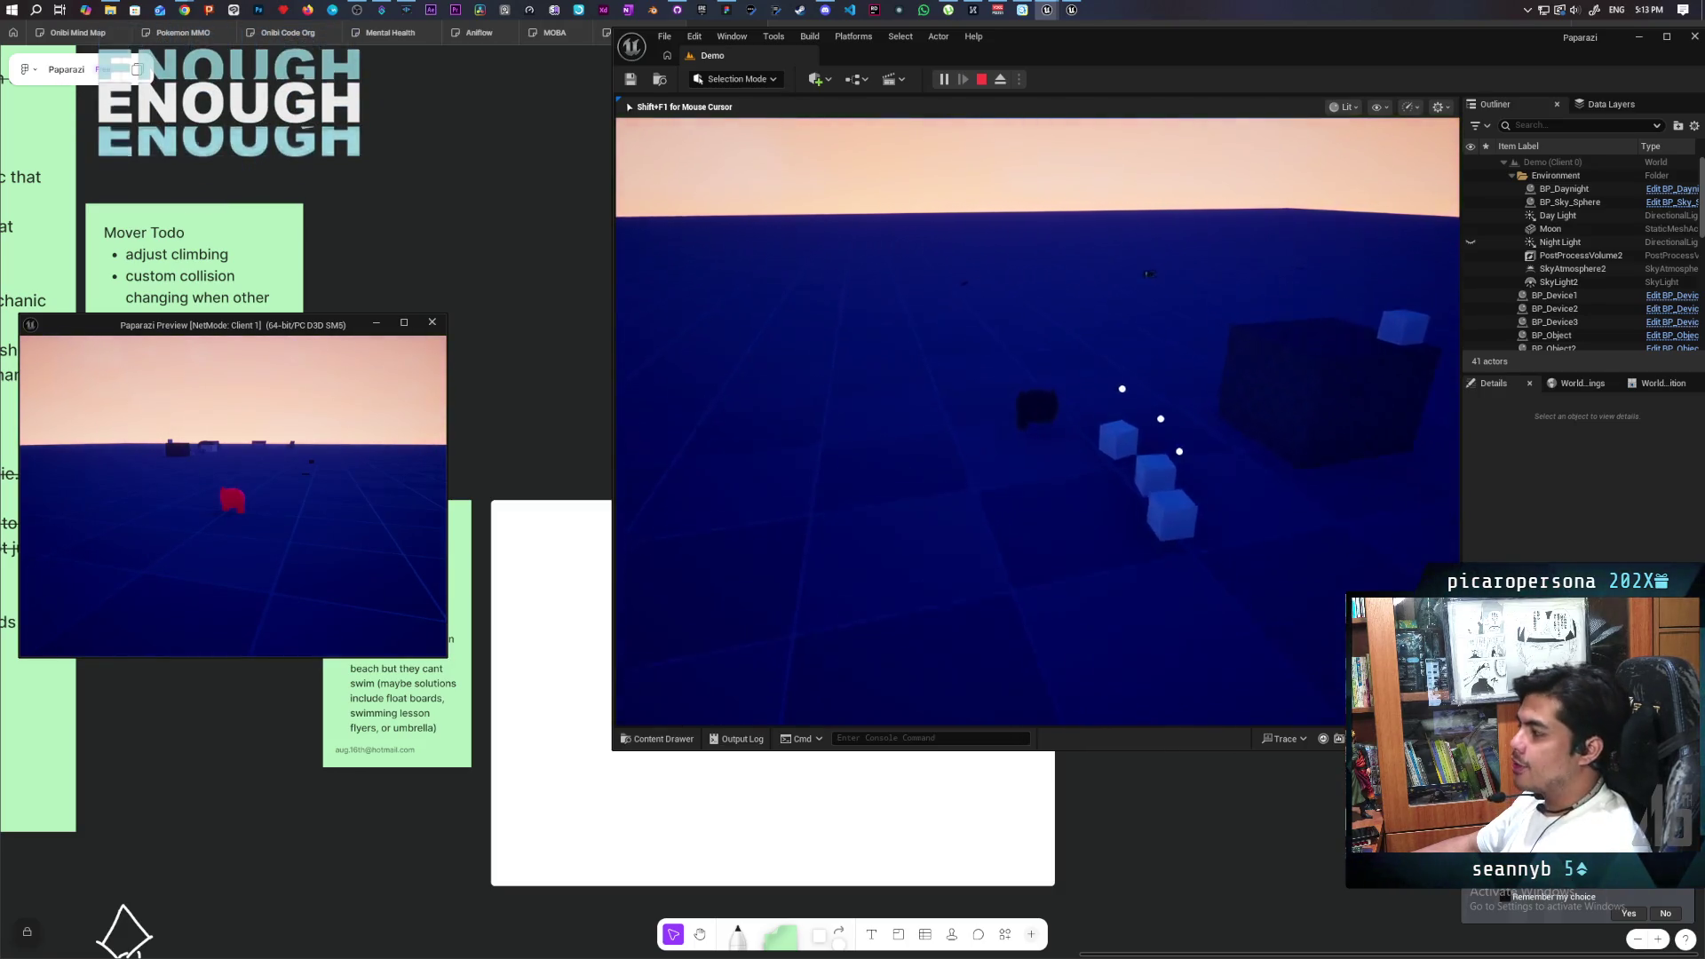
key("a")
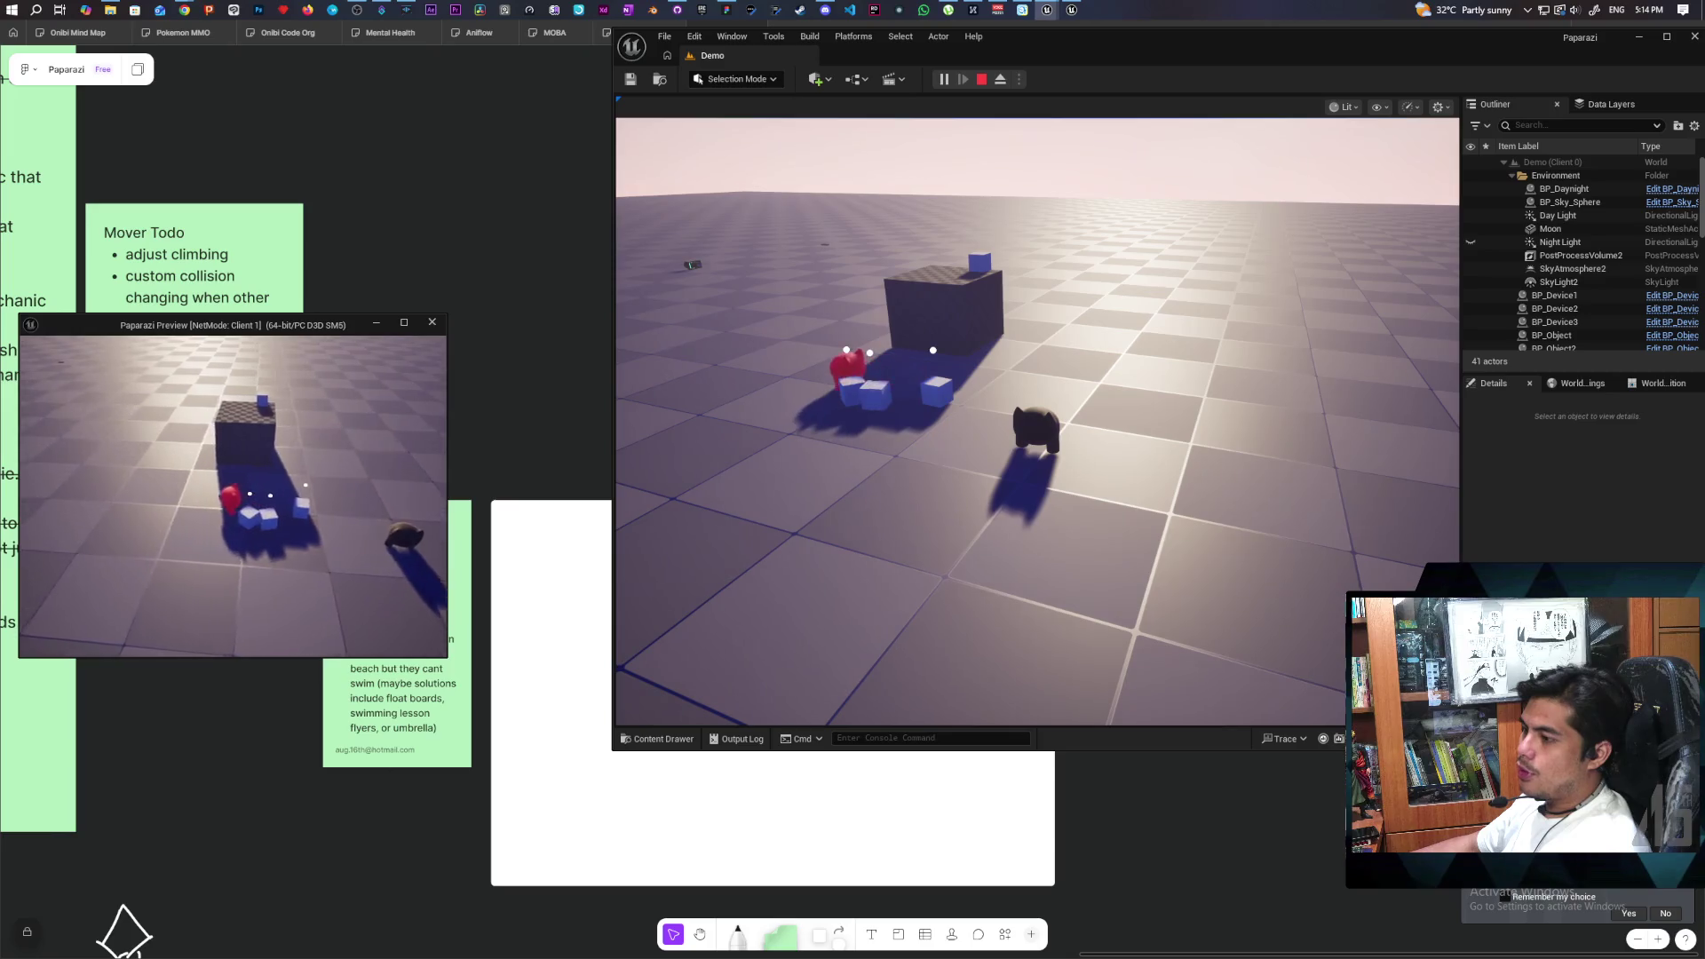
- Have the red character interact with the nearby item, then end the multiplayer session with Esc
key("f")
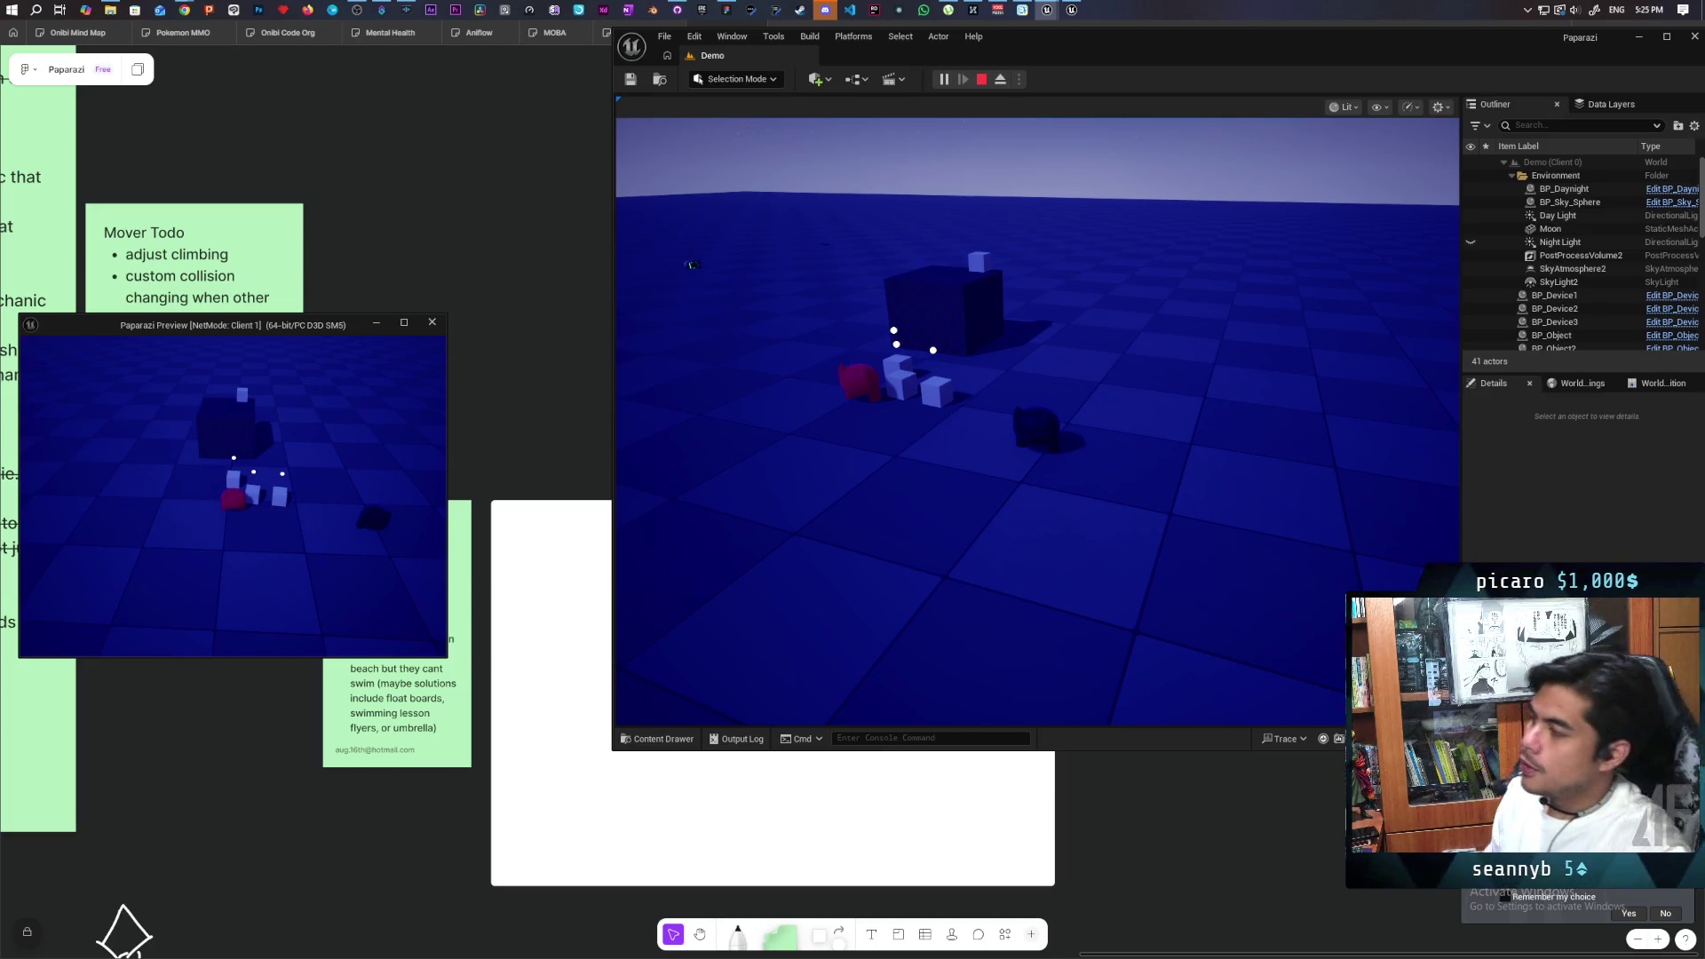
key("Escape")
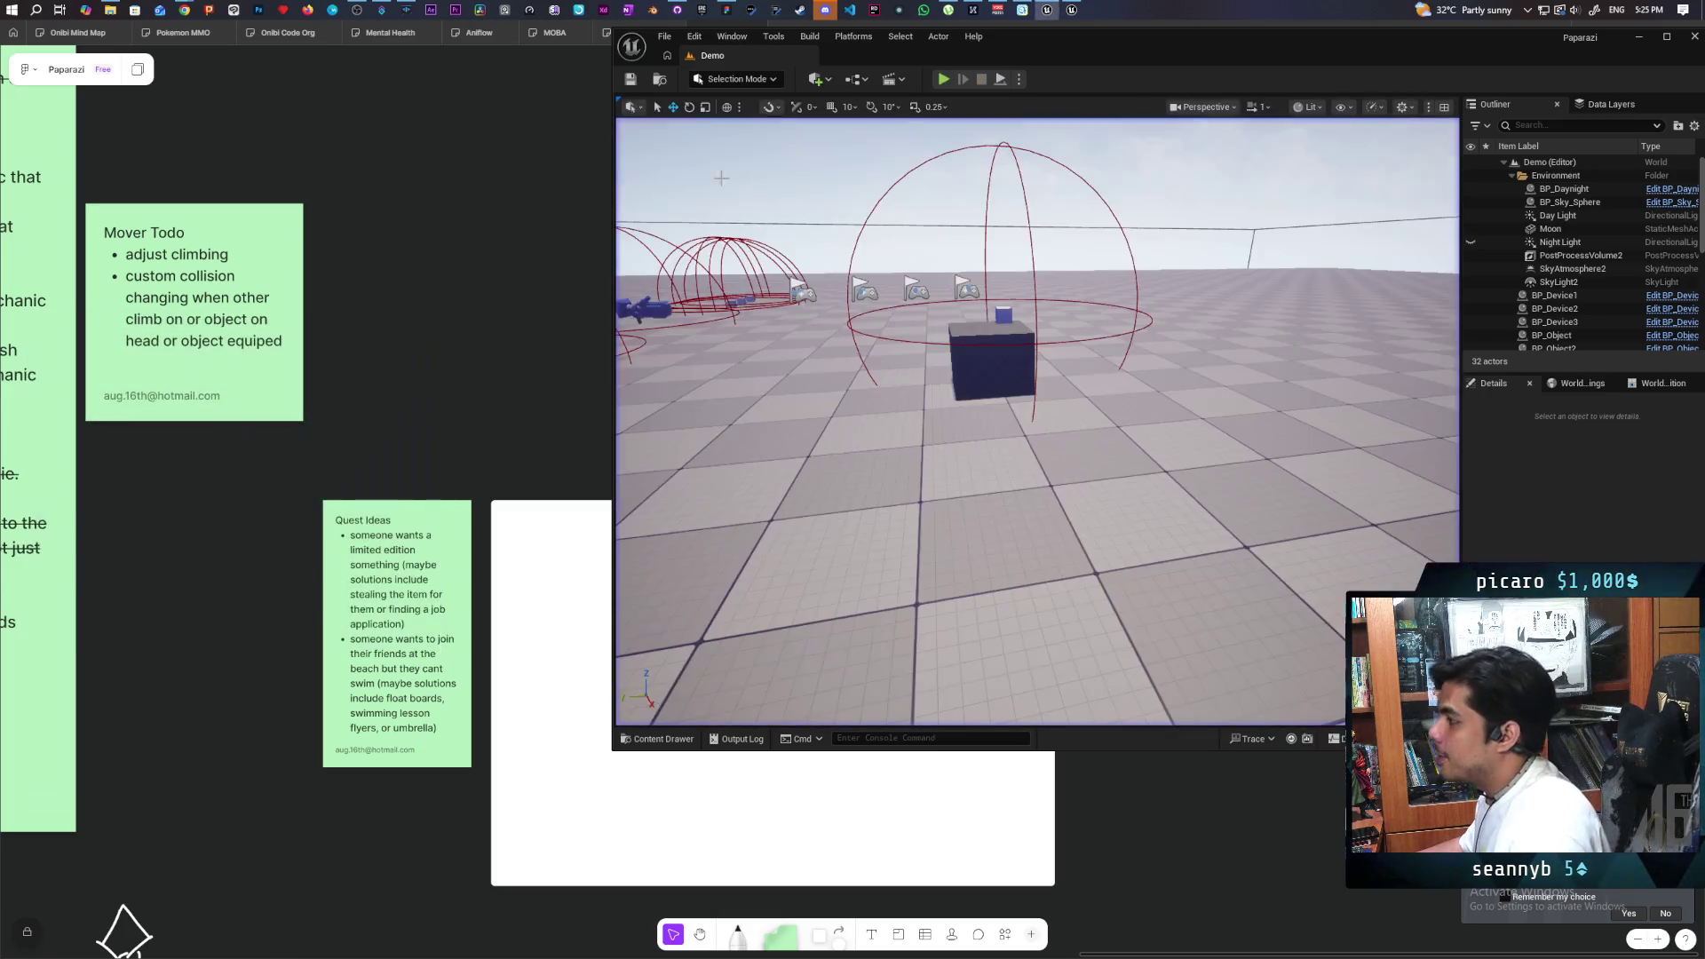
- Bring the Onibi editor forward, play TestOpenWorld, and choose NEW GAME from the title menu
left_click(1072, 10)
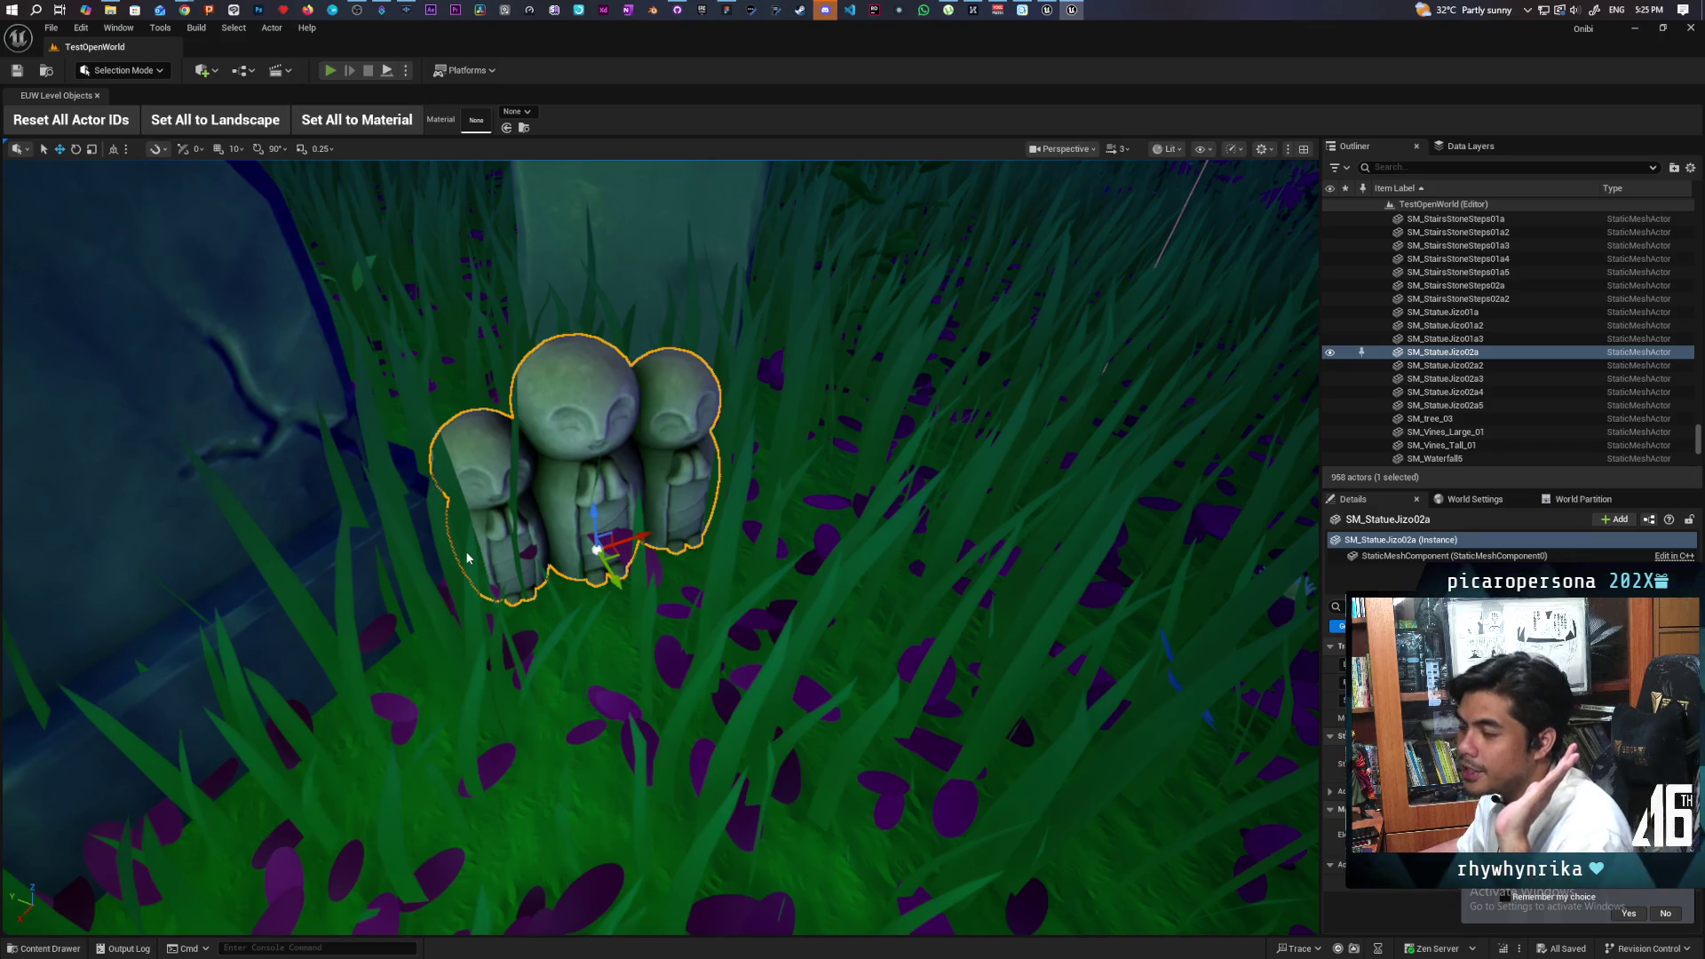
key("alt+p")
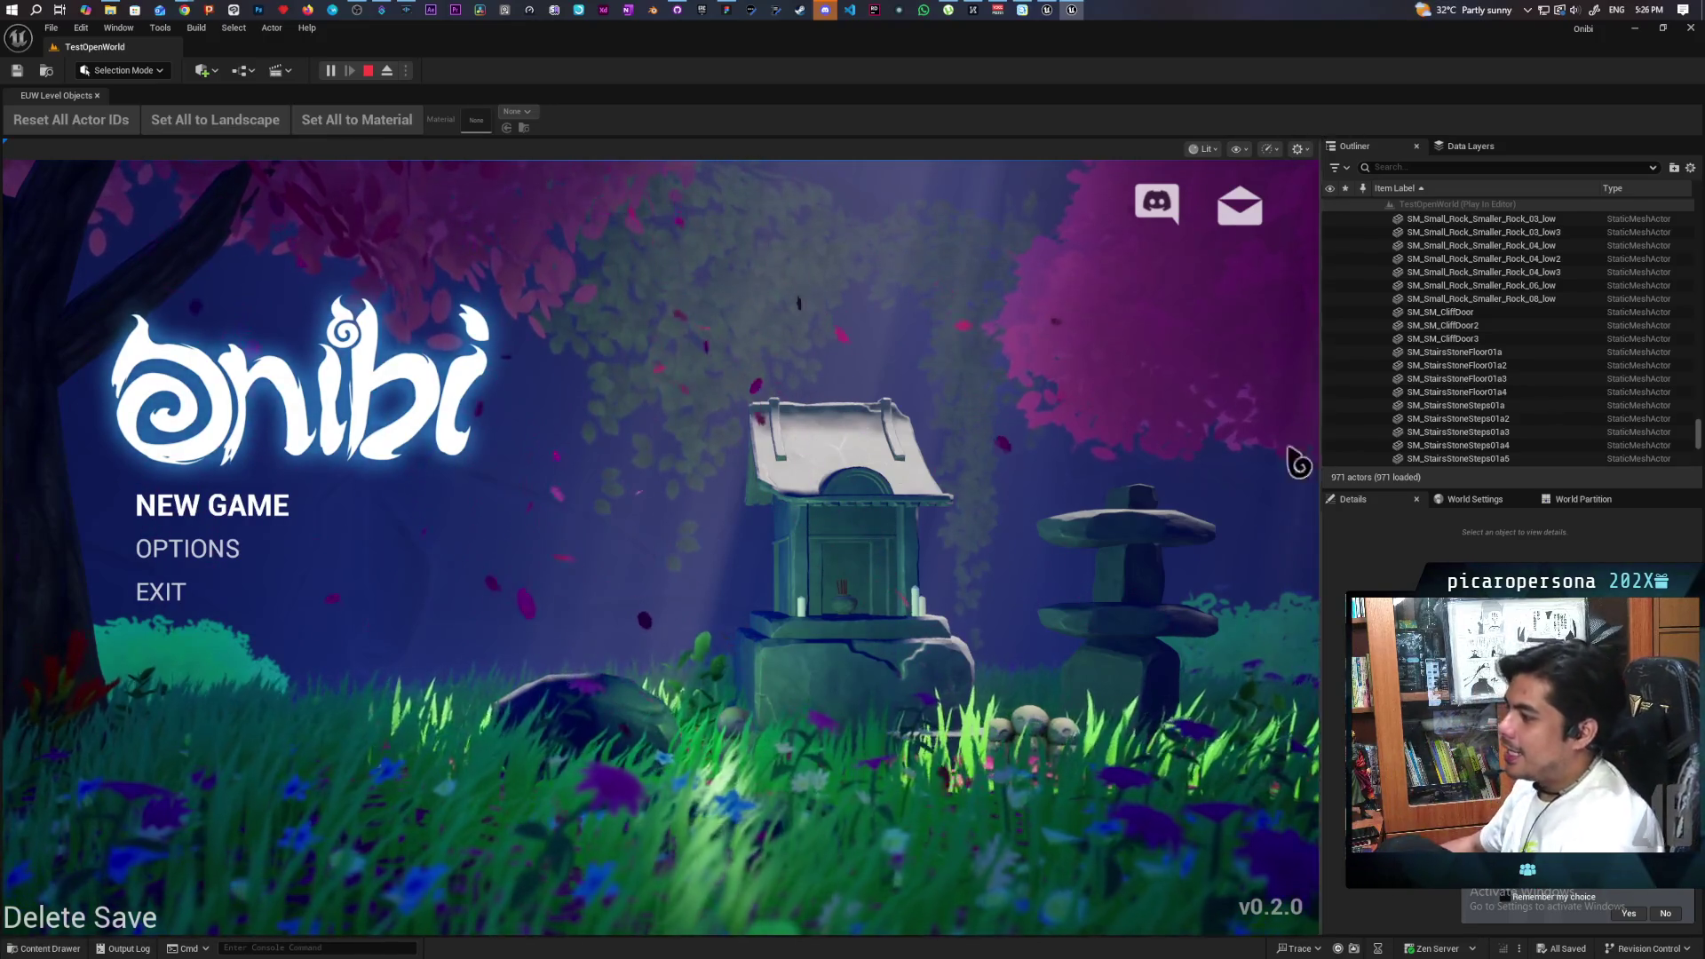
left_click(286, 513)
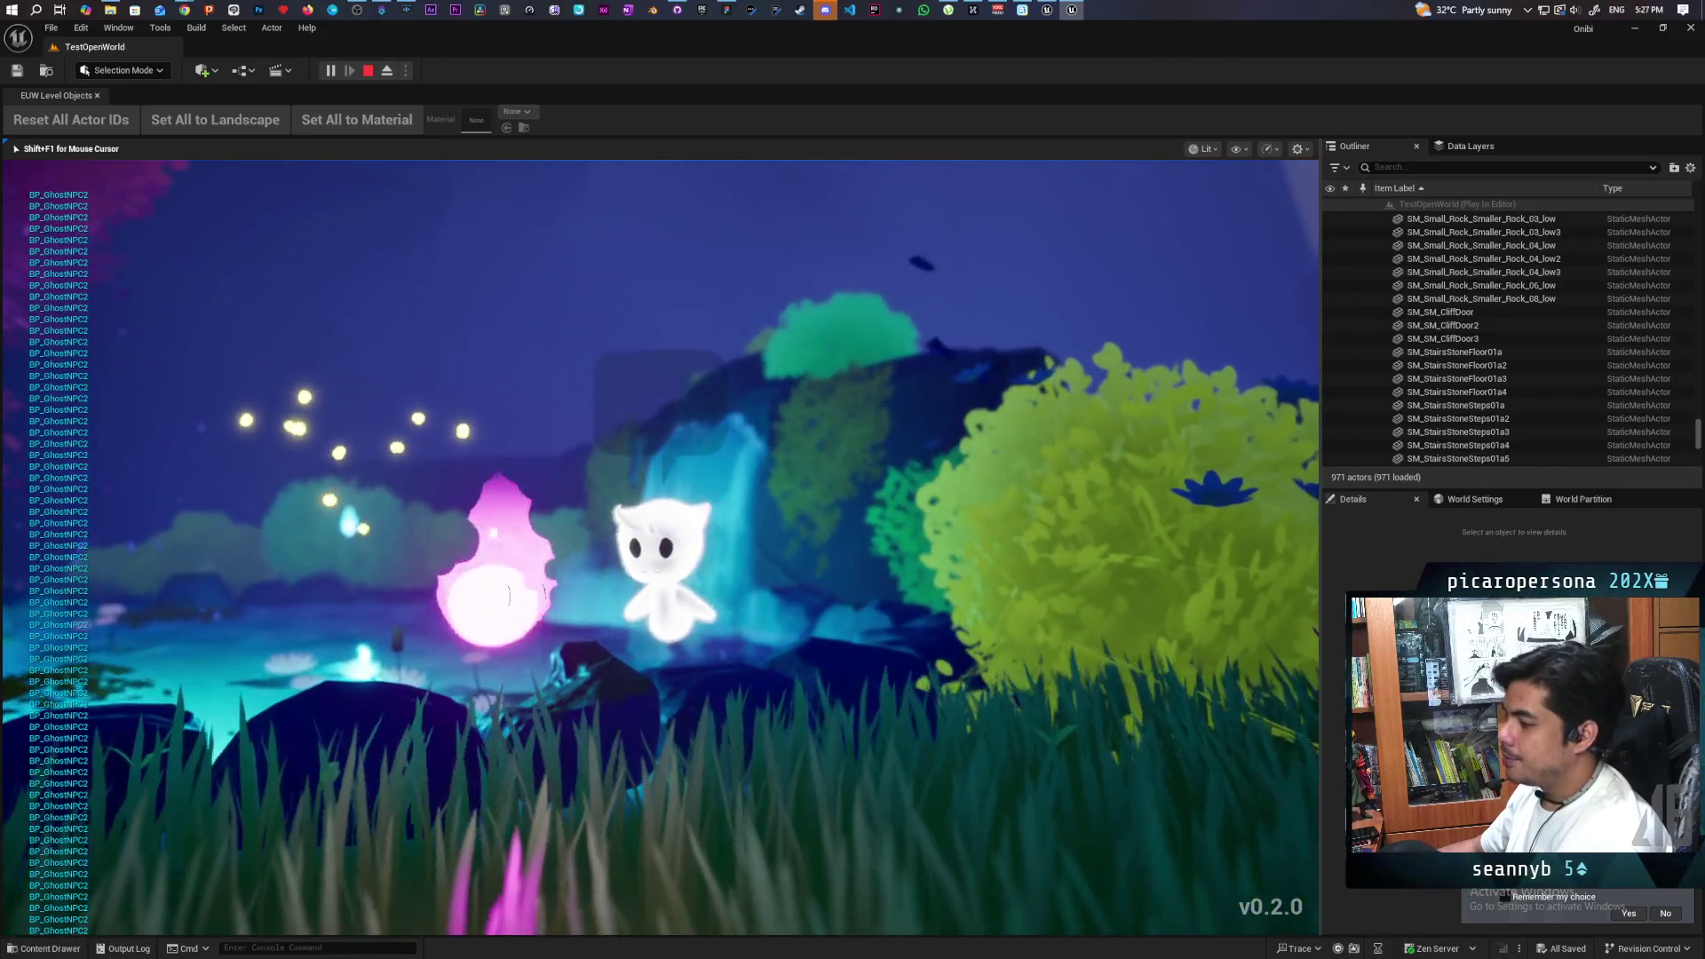
- Advance through the ghost's three intro dialogue lines with E
key("e")
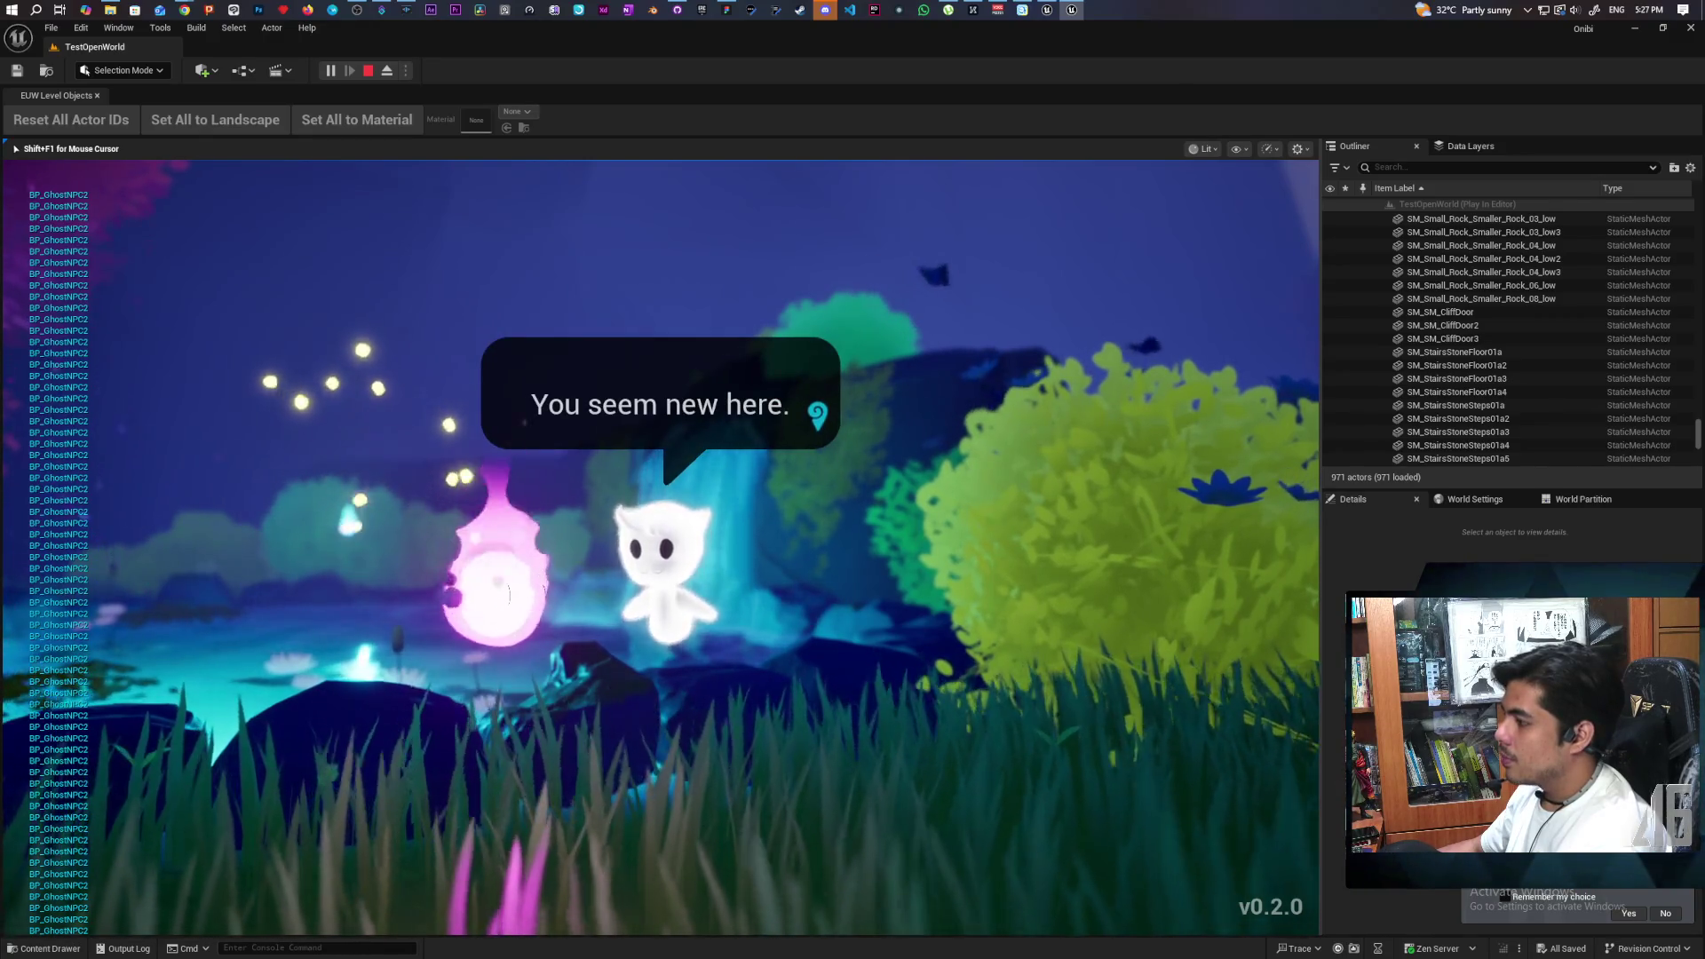
key("e")
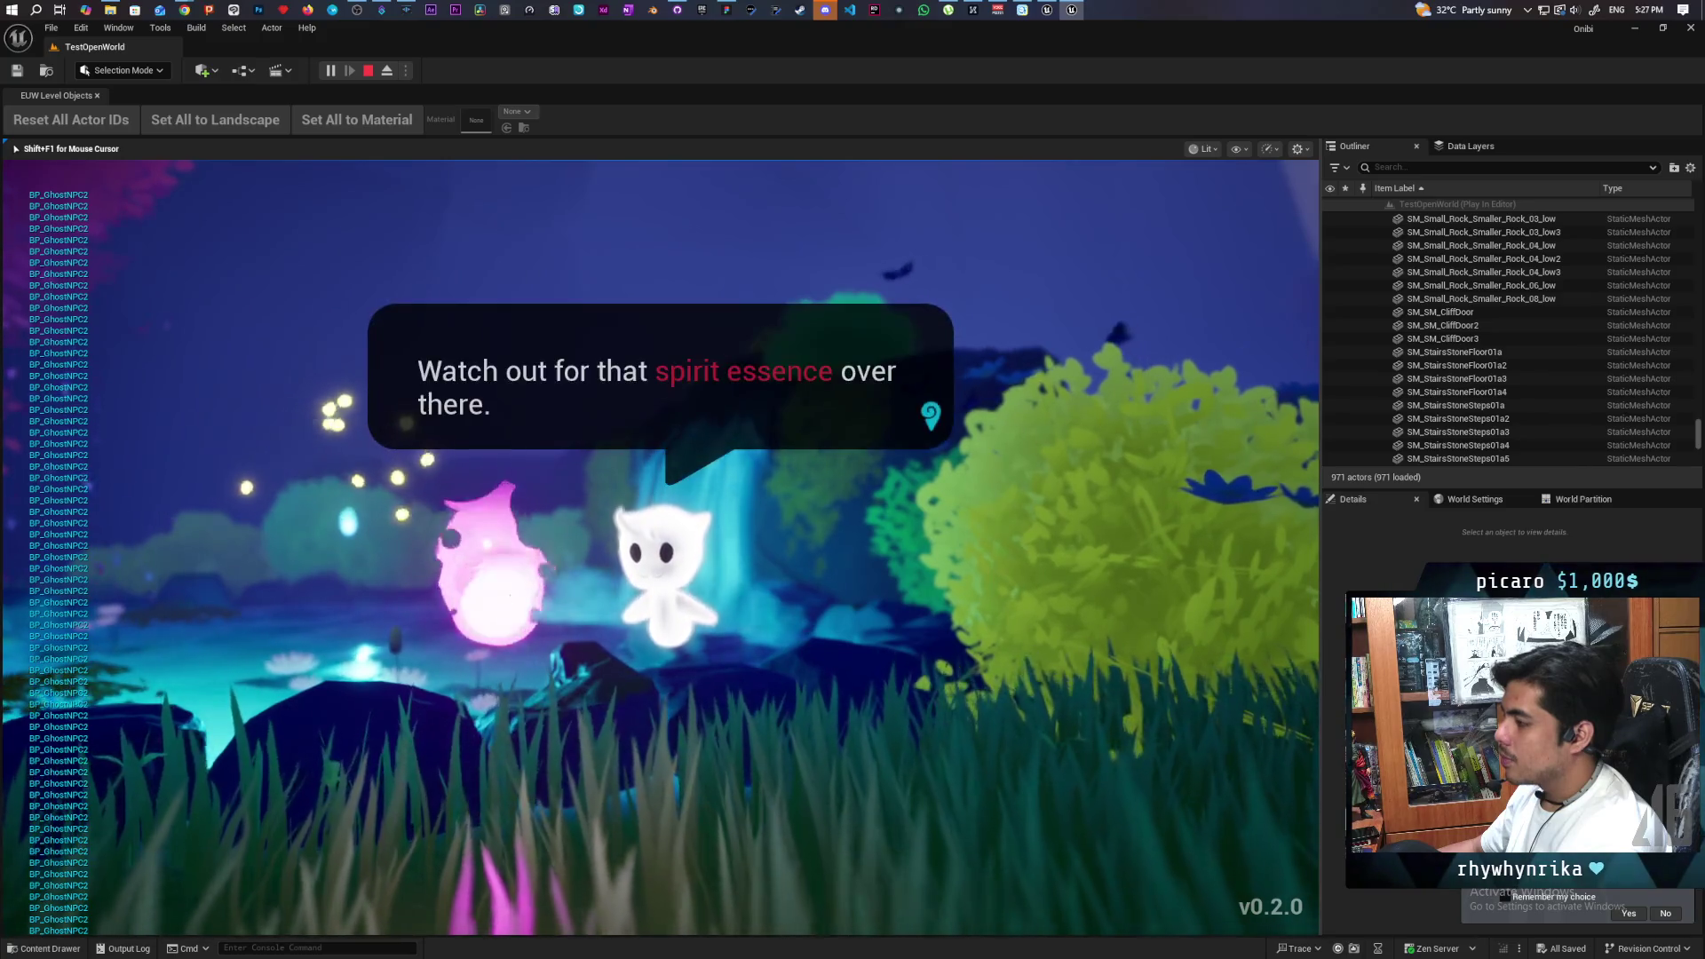
key("e")
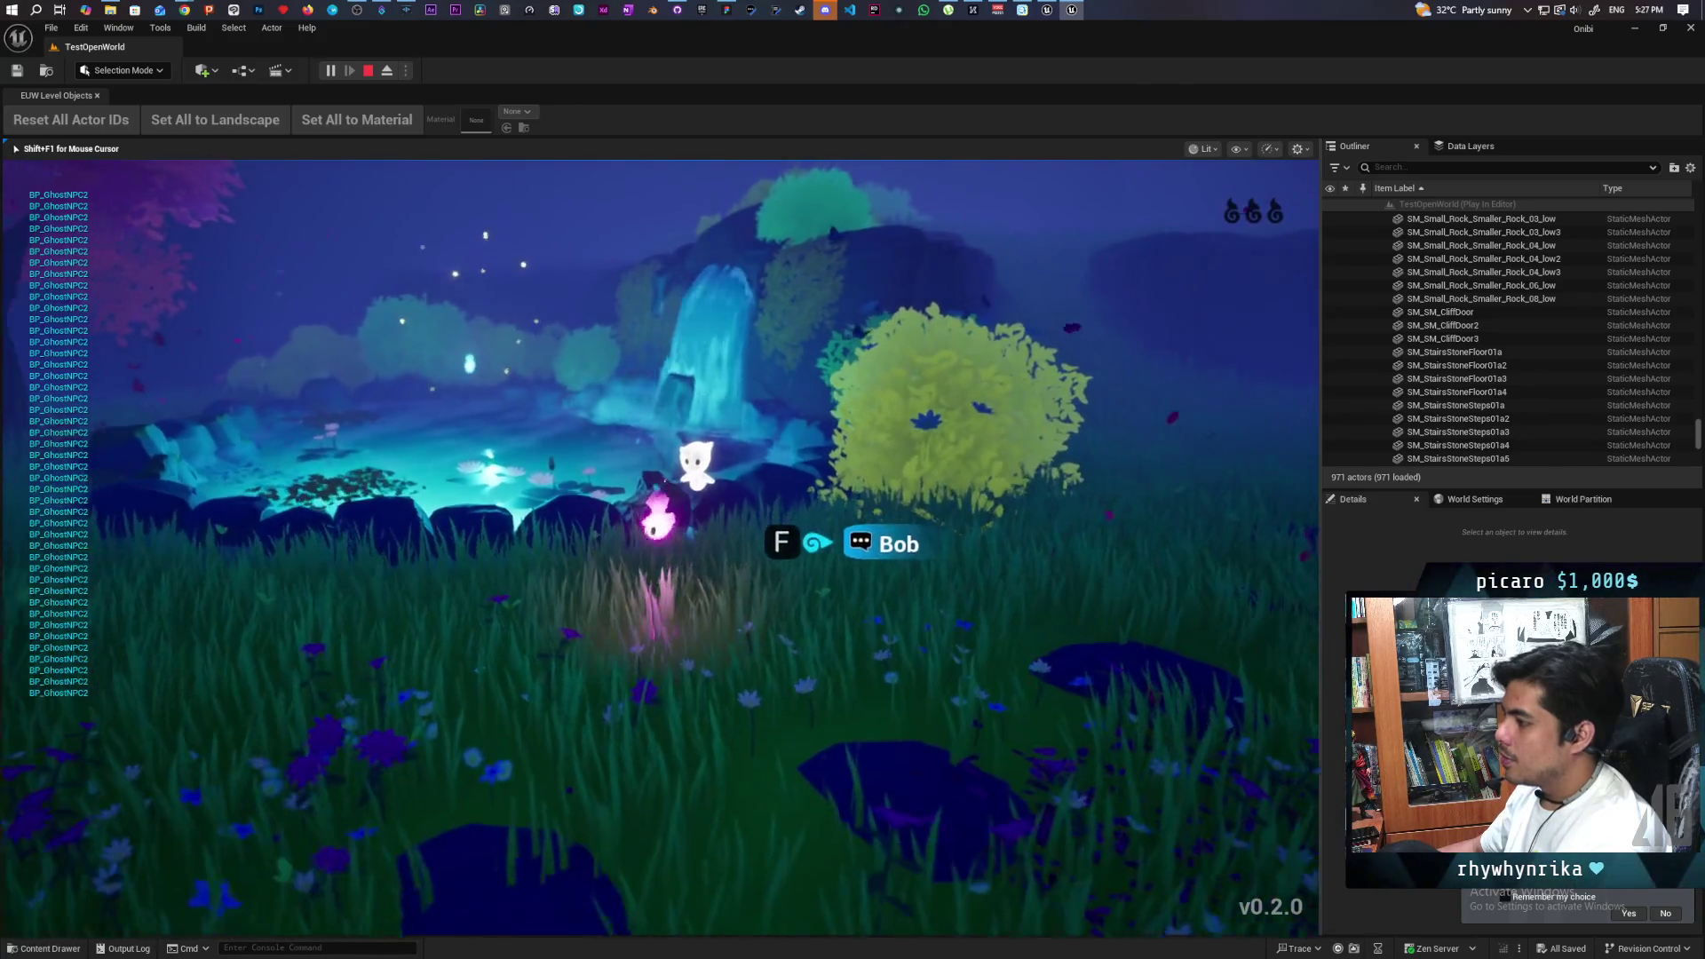
- Walk the ghost across the pond to the waterfall and consume the spirit essence
key("d")
key("w")
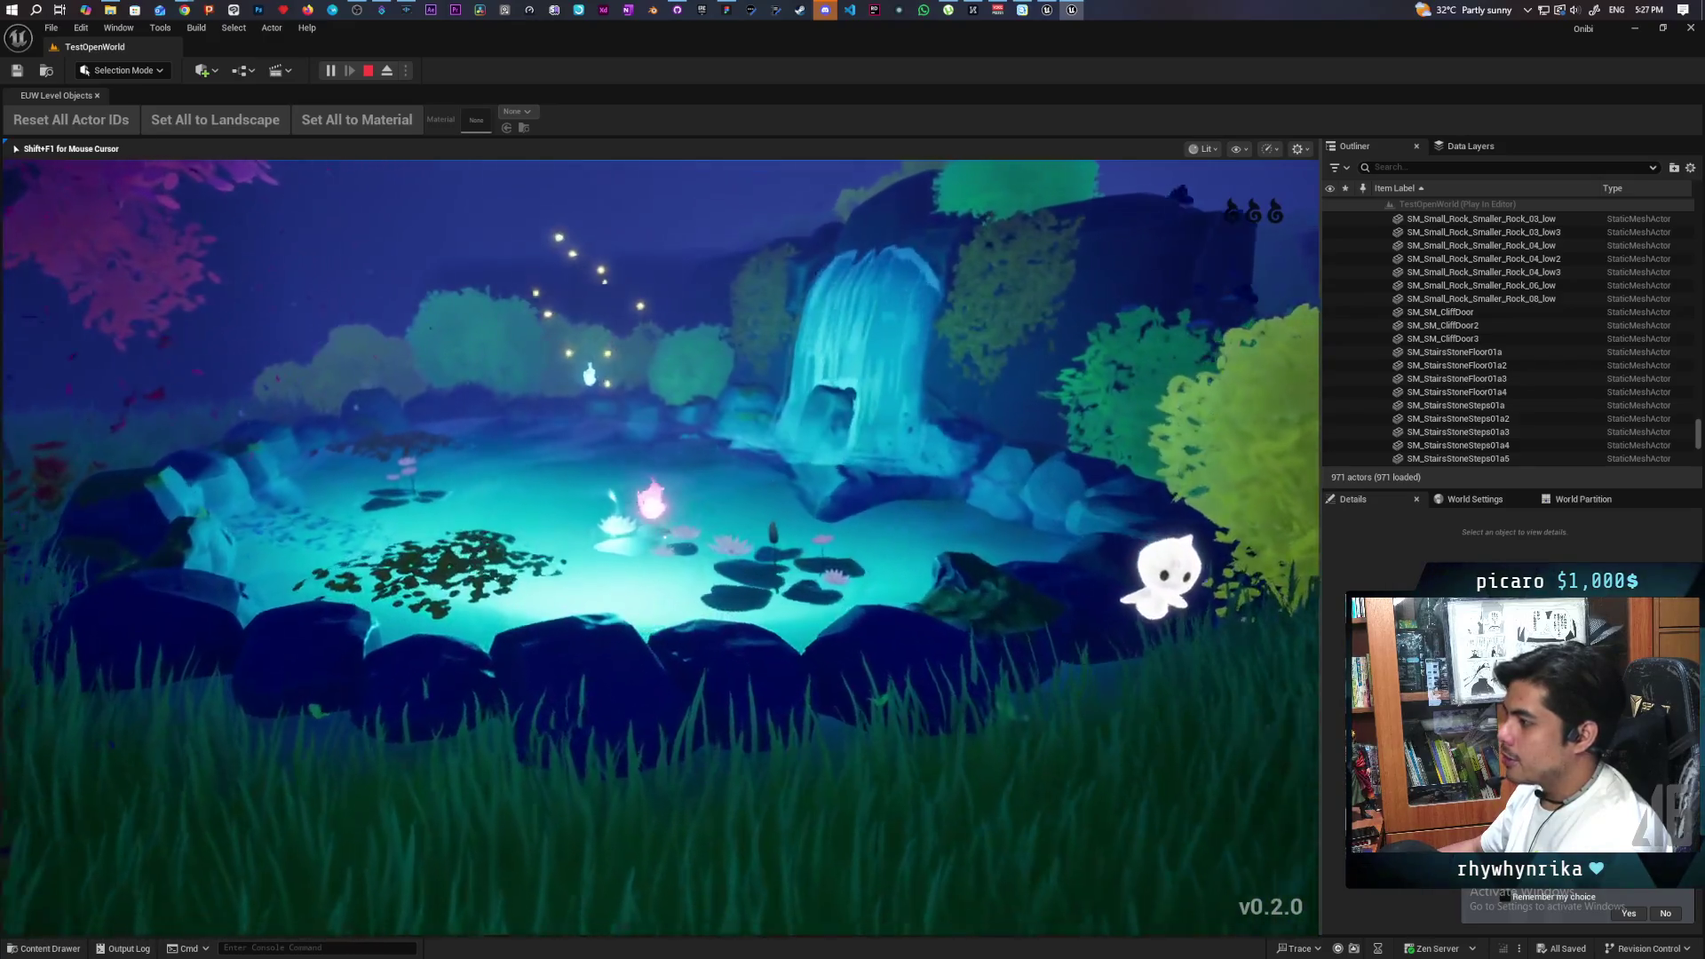
key("d")
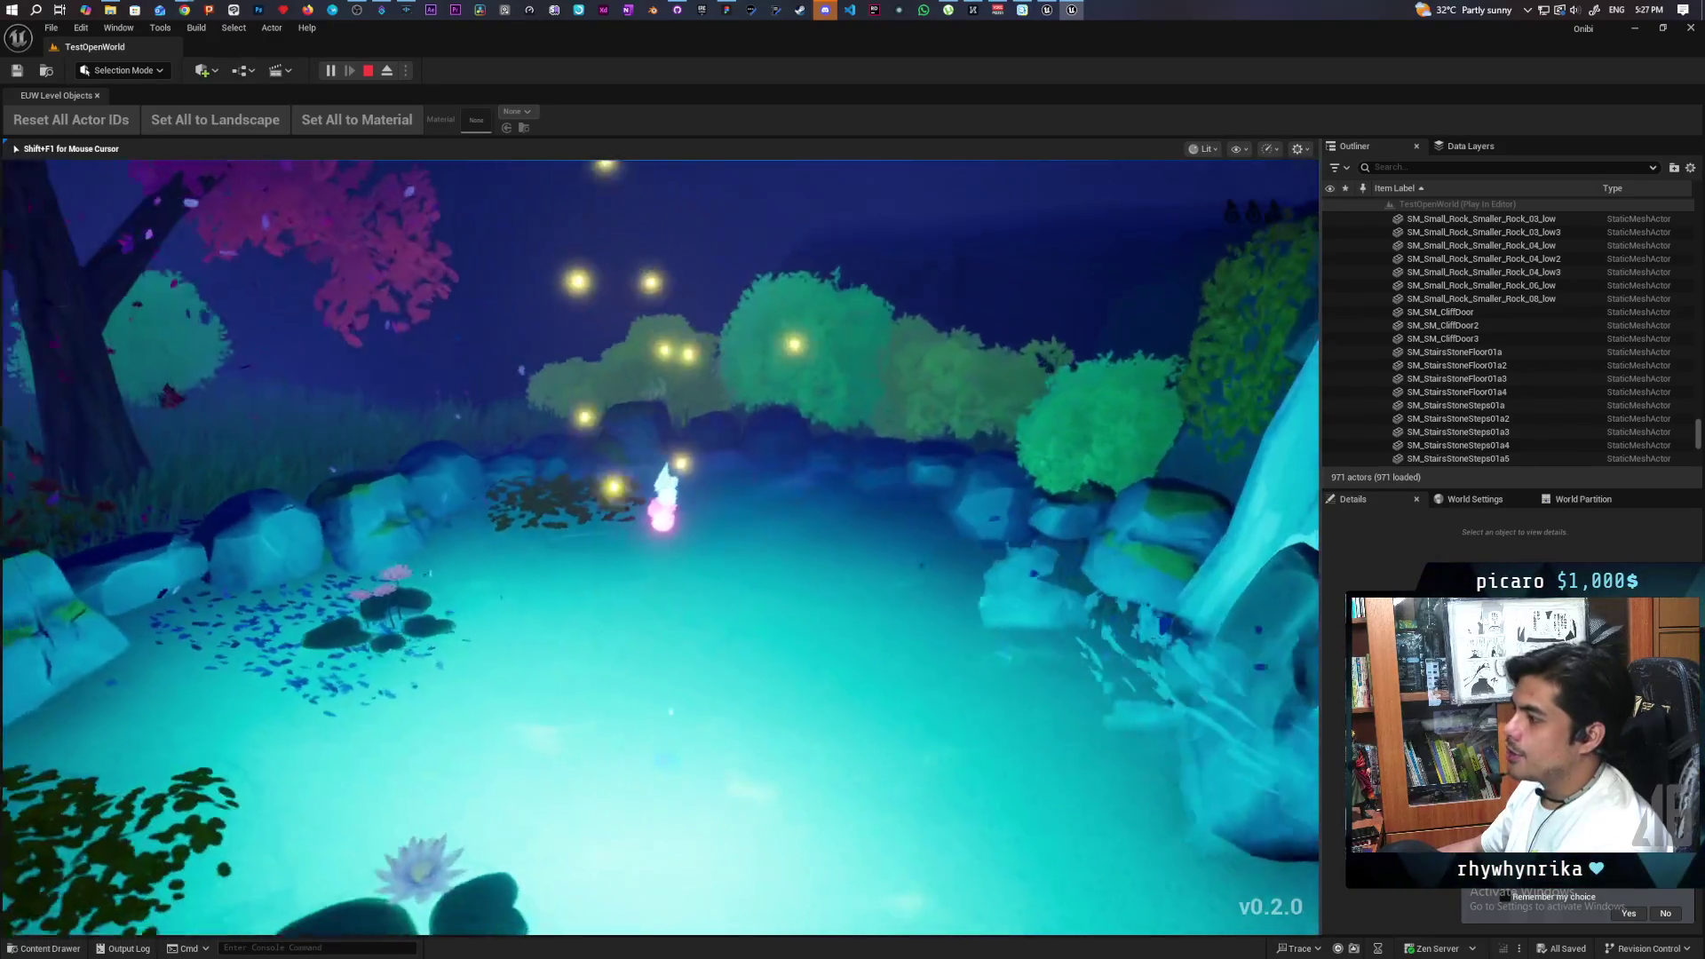
key("w")
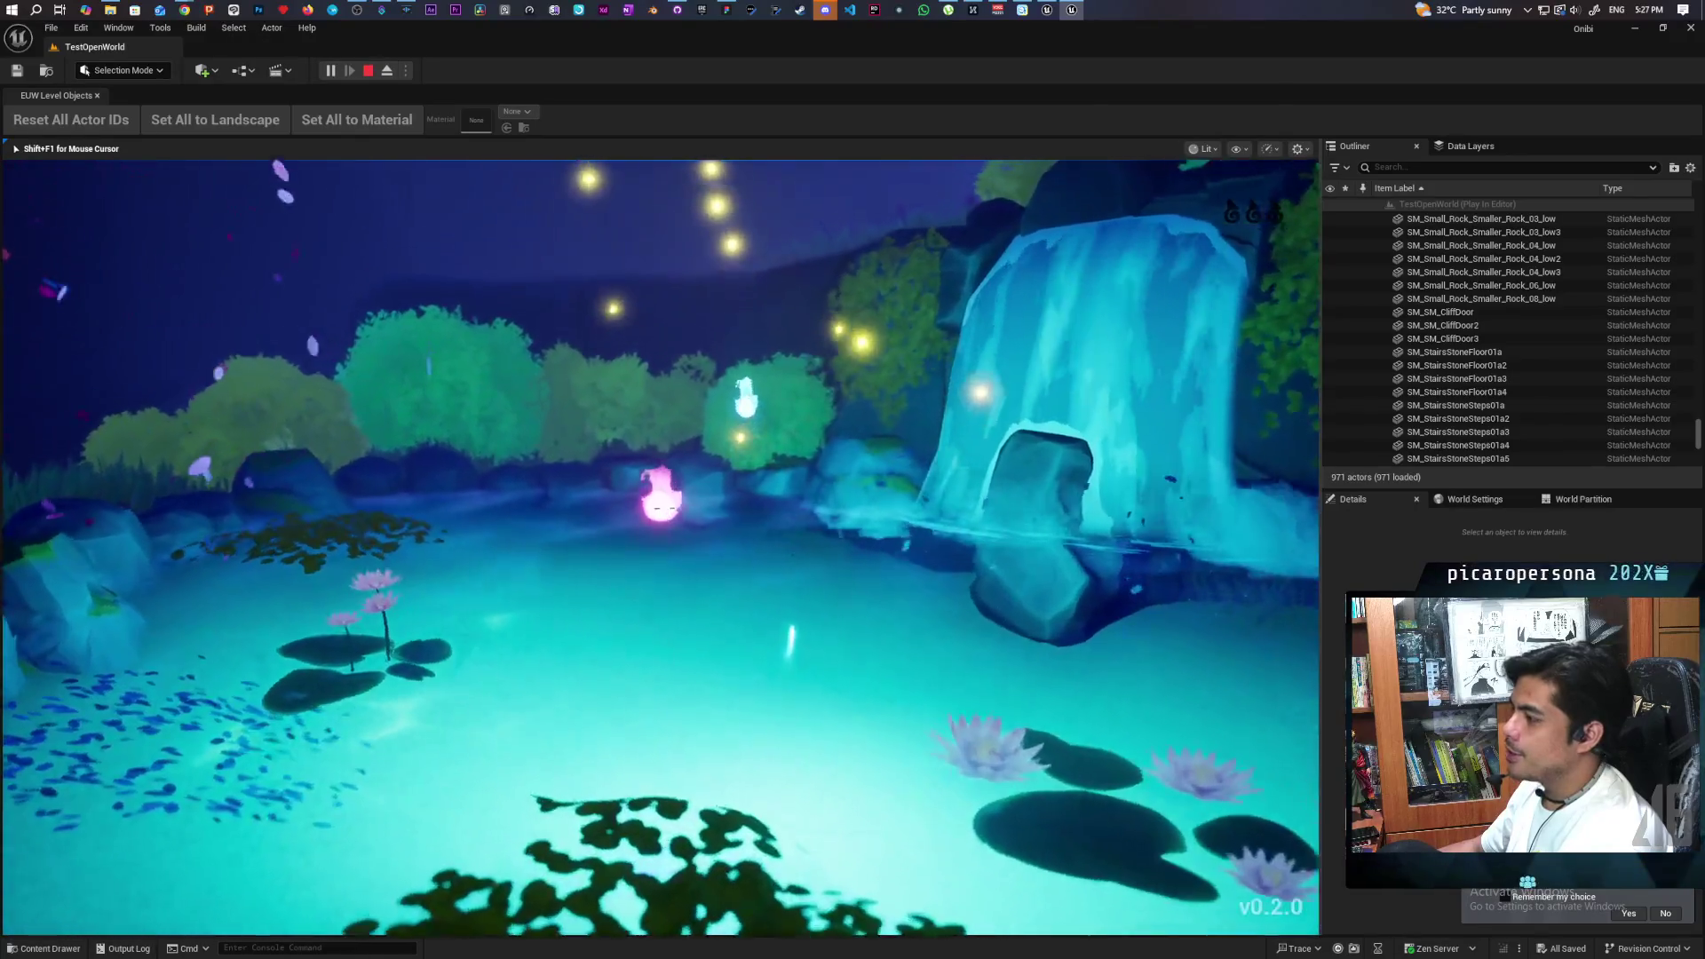
key("w")
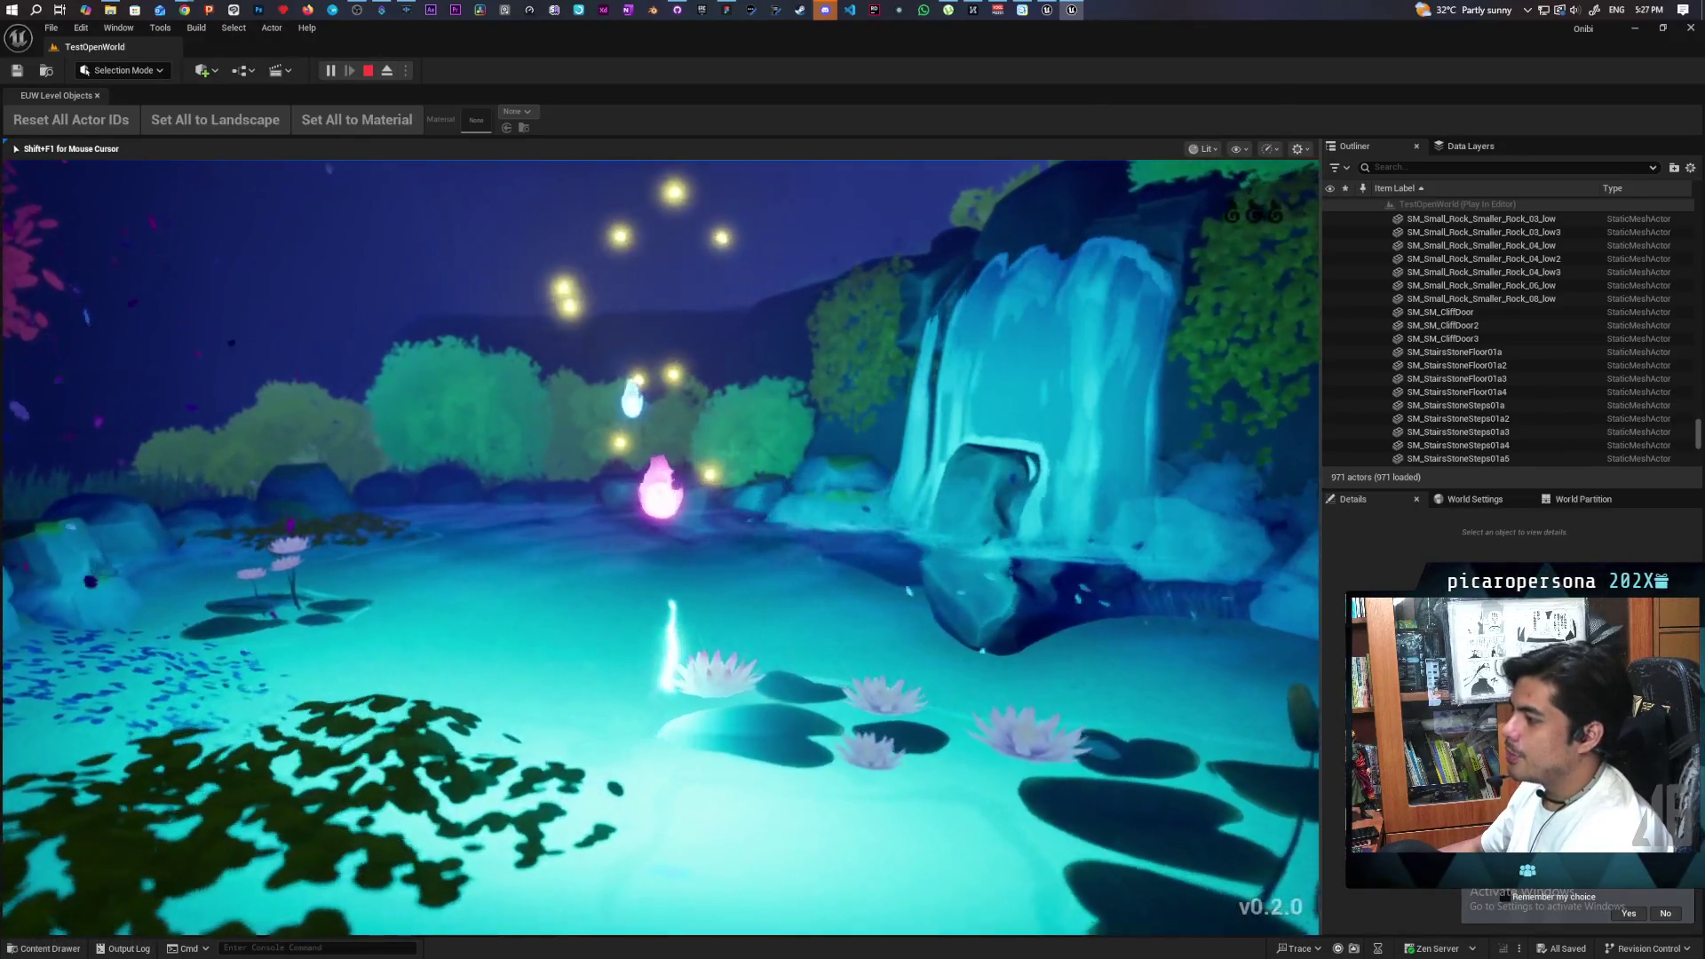
key("w")
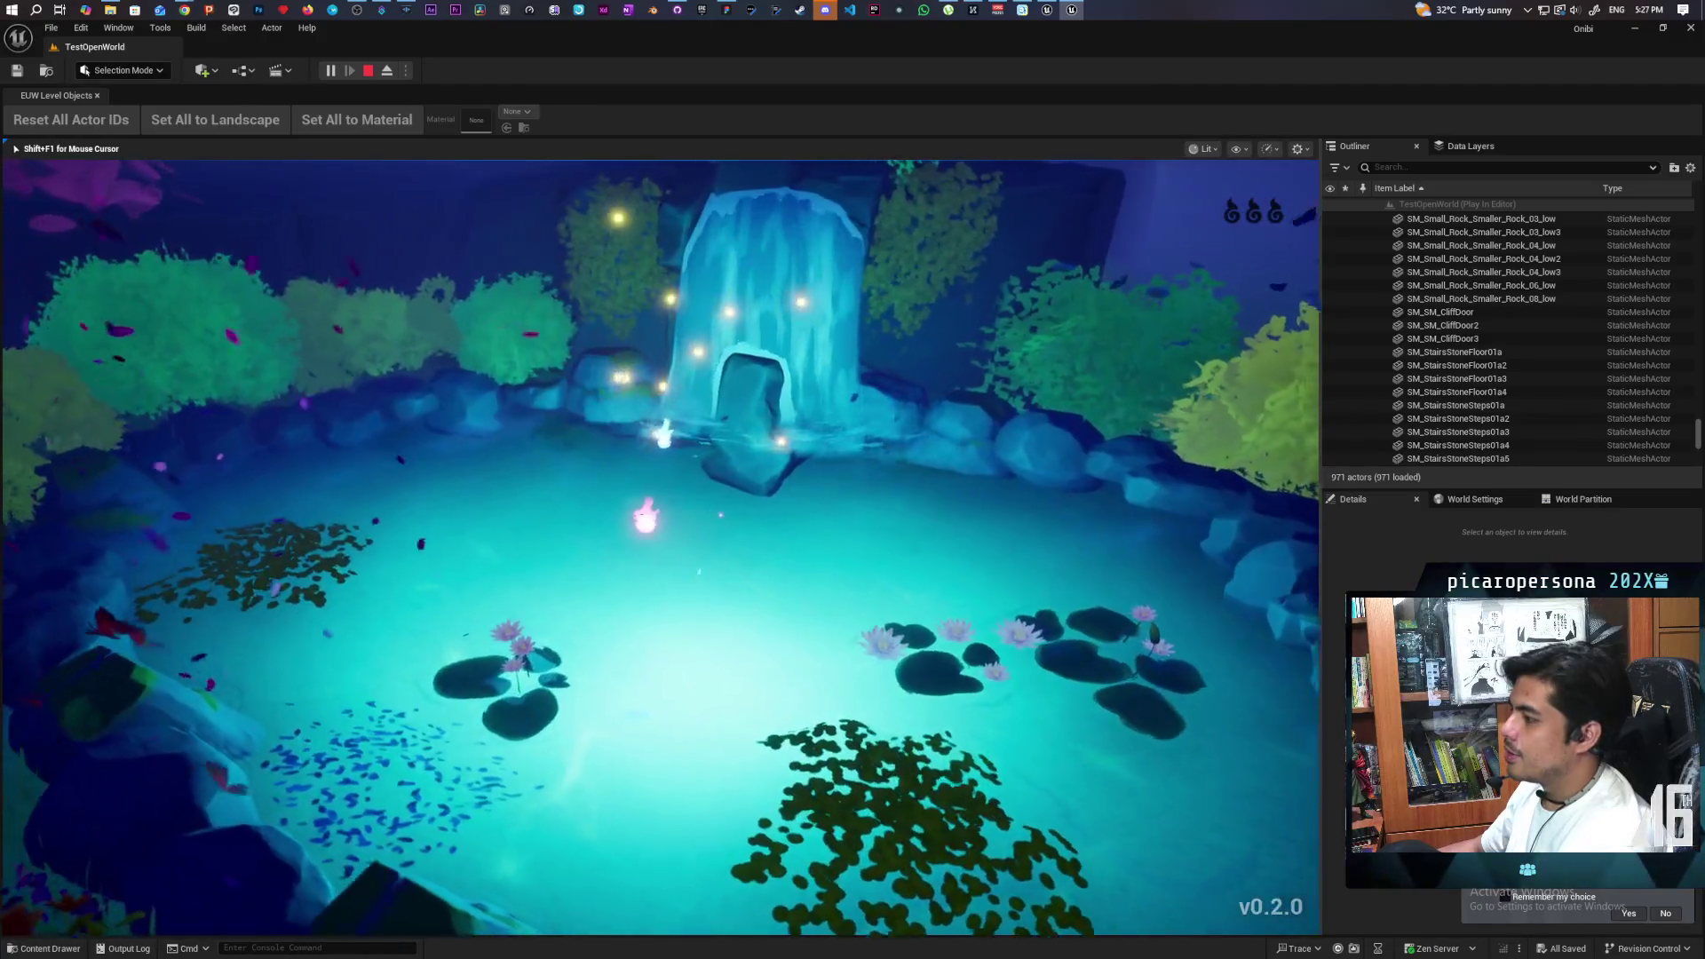
key("w")
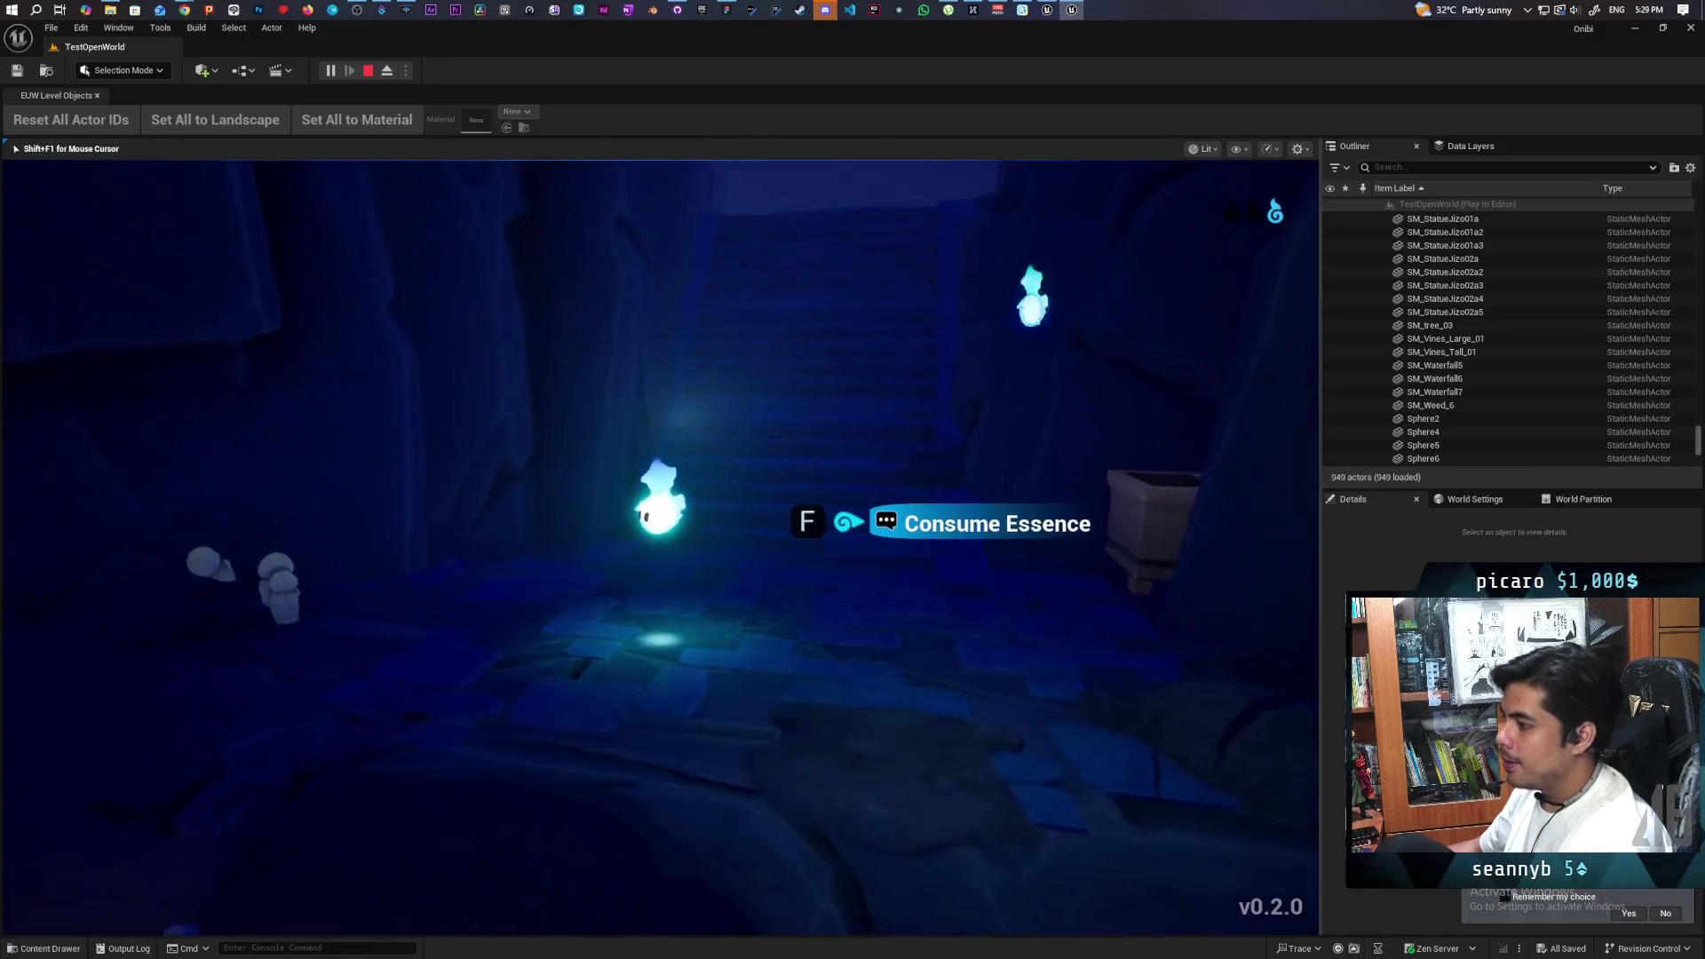
key("f")
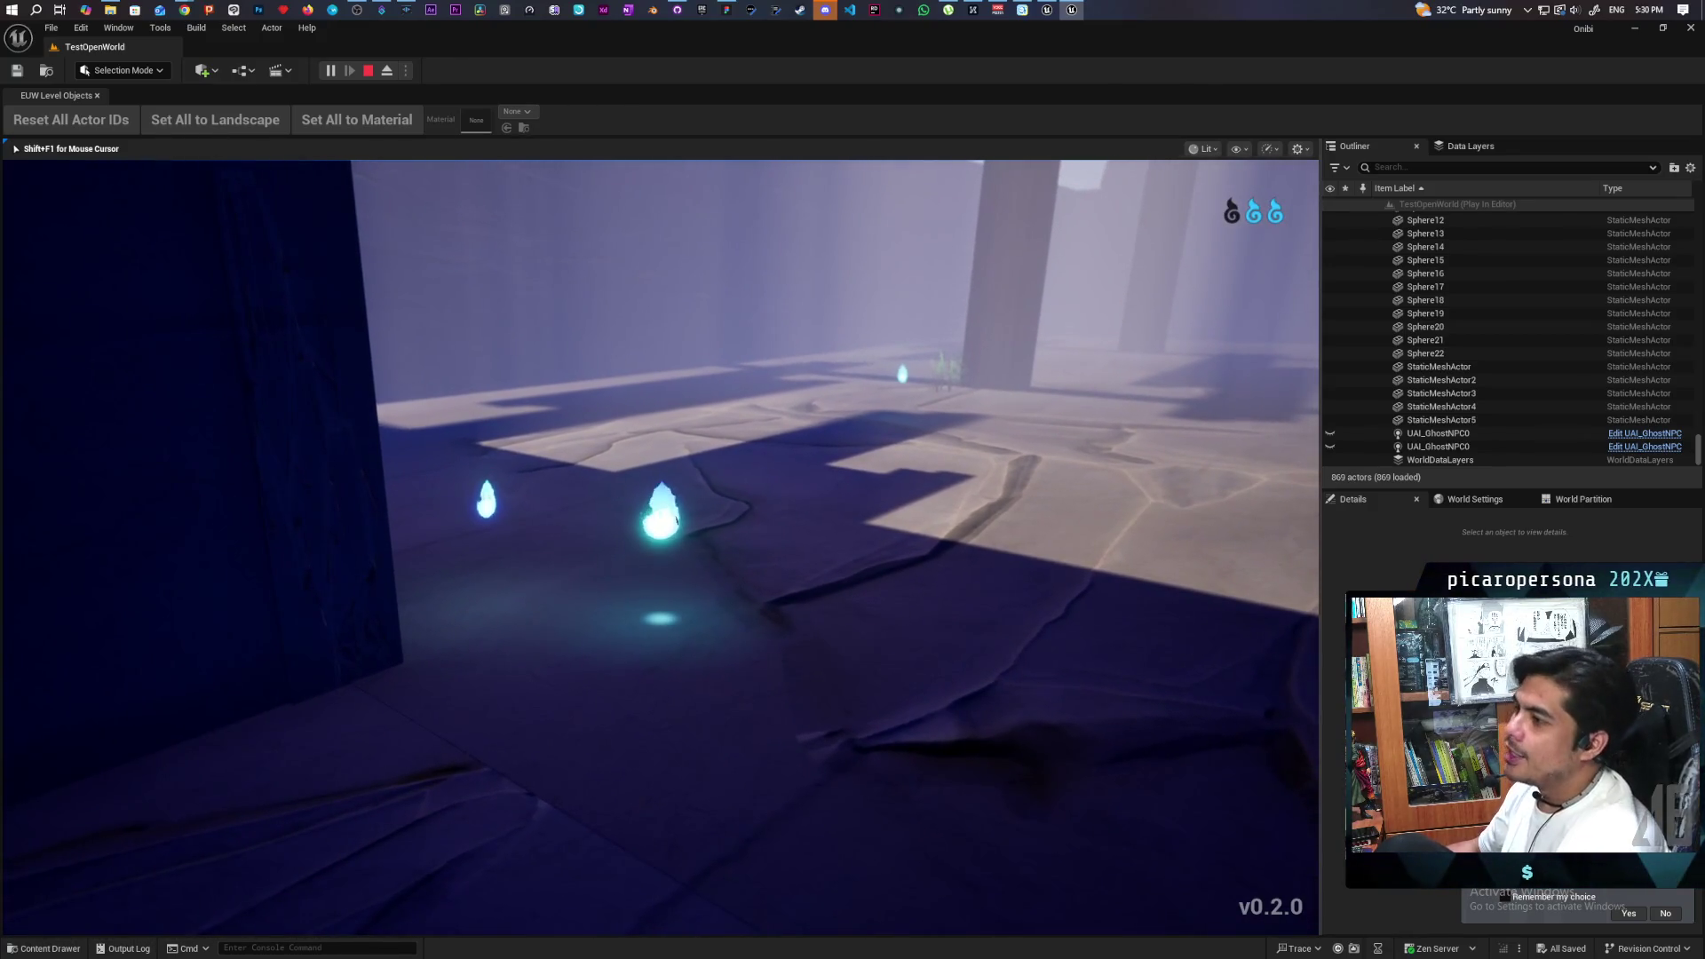
- Stop the TestOpenWorld play session and minimize its editor to return to the Demo project
key("Escape")
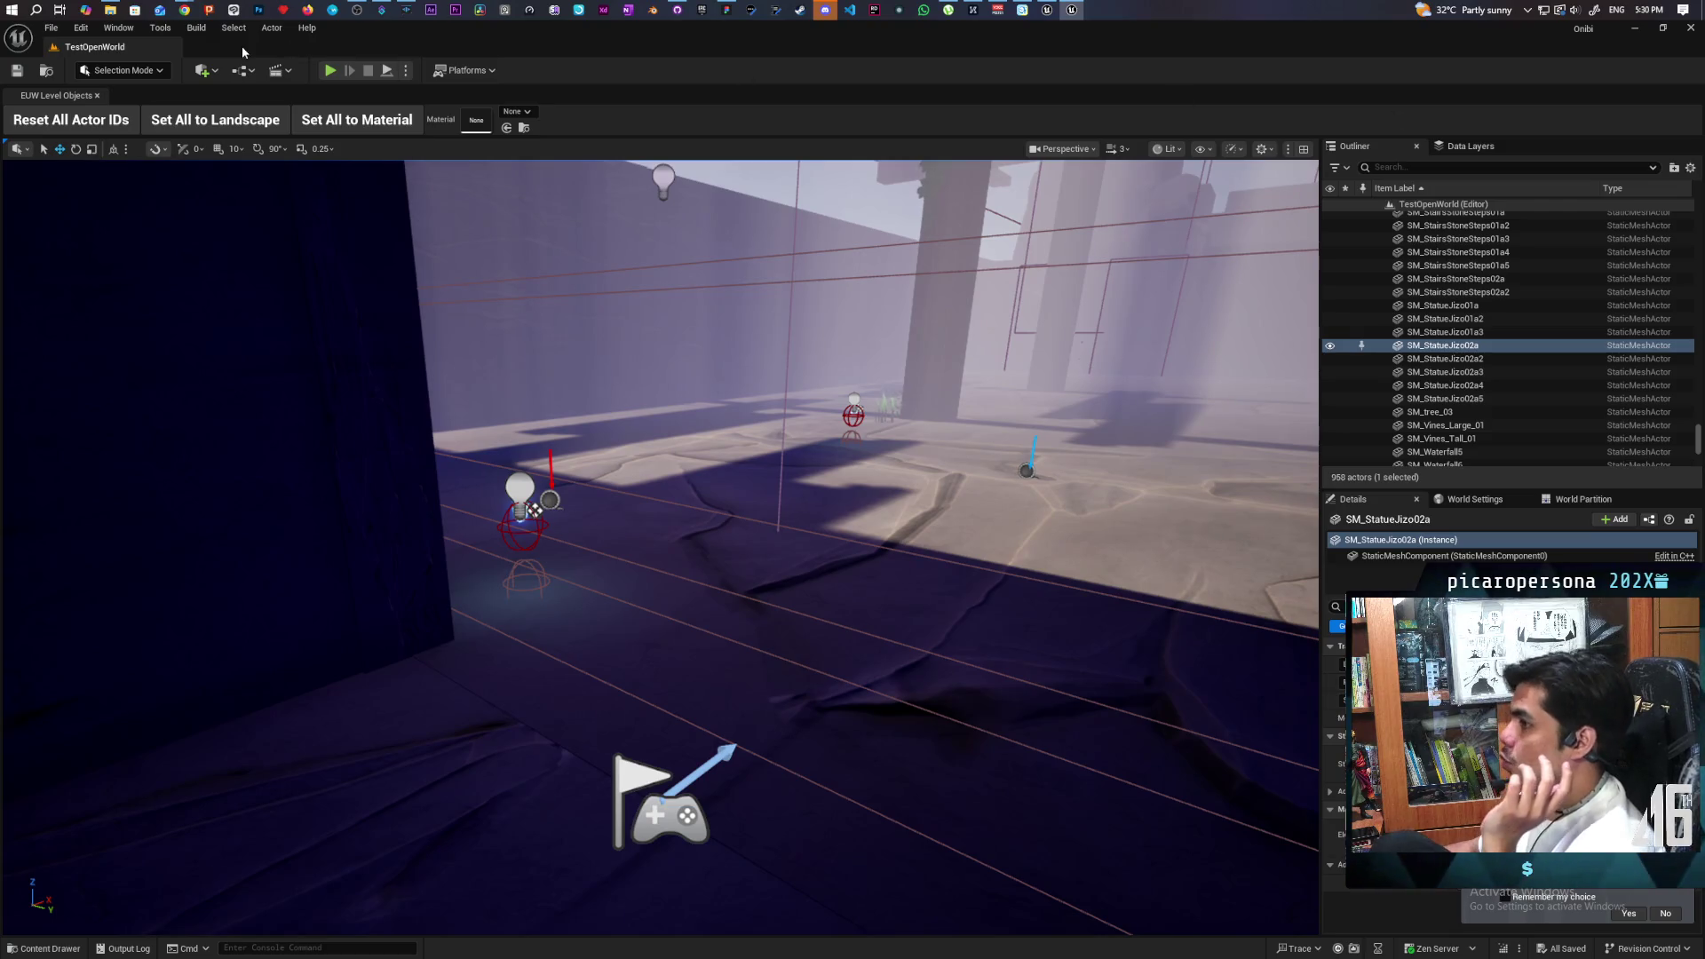
left_click(1635, 27)
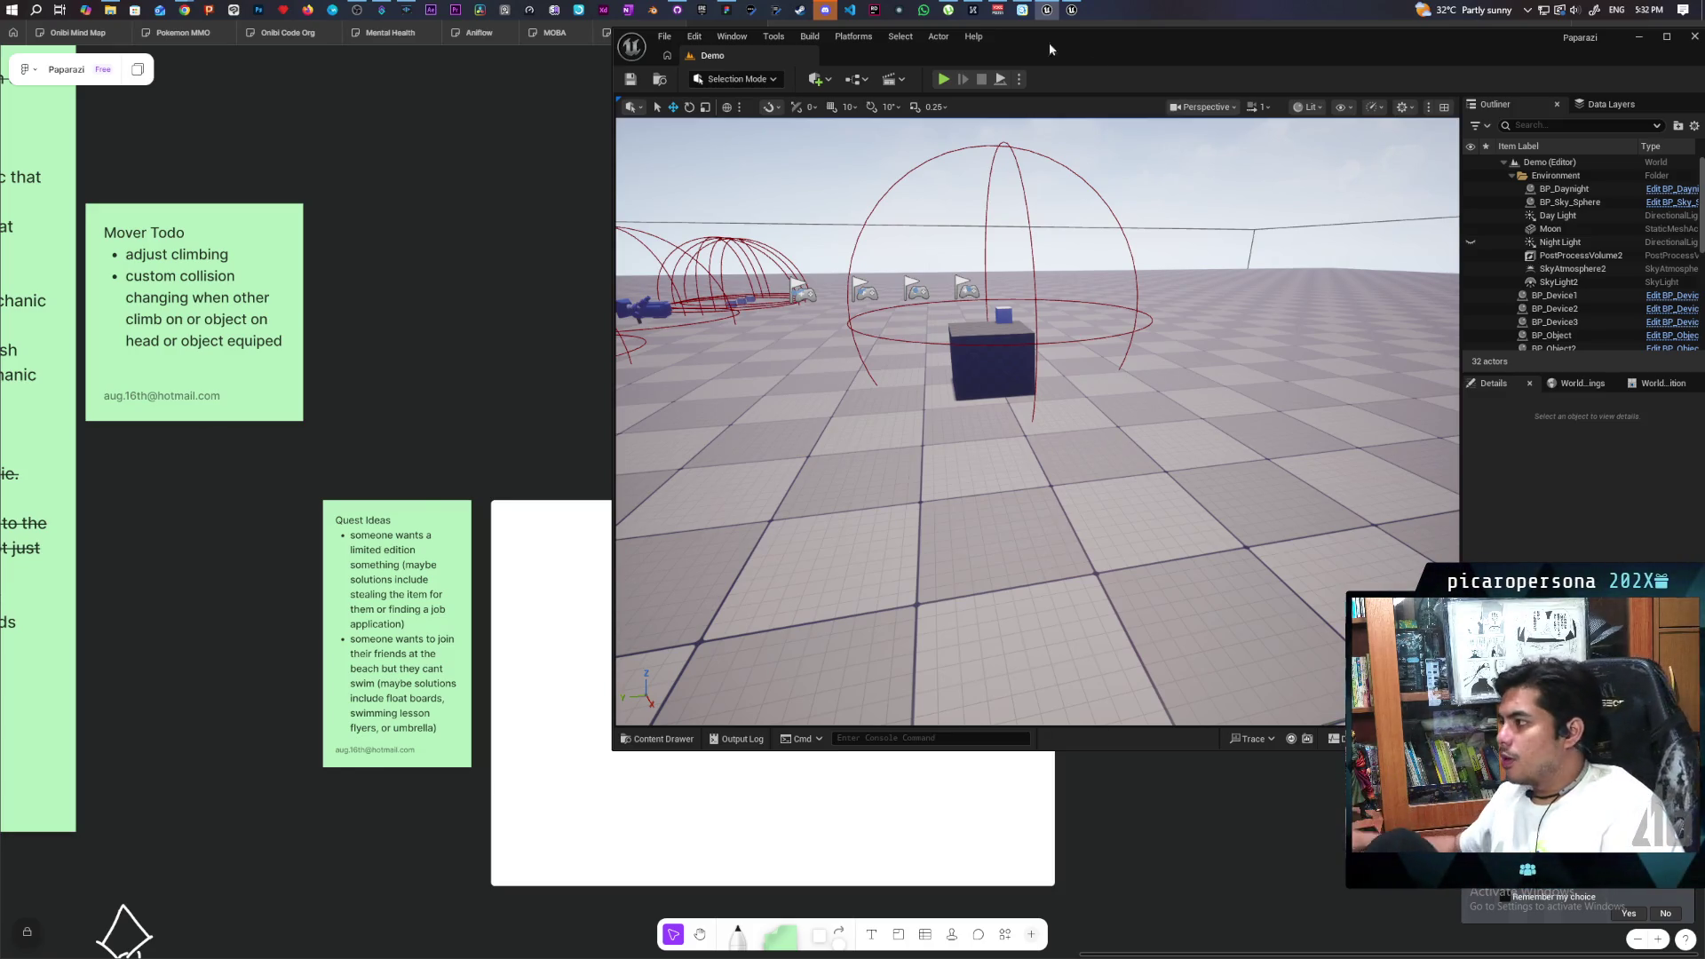
left_click(1019, 79)
- Set Number of Players to 3 and launch the multiplayer play session
left_click(1174, 331)
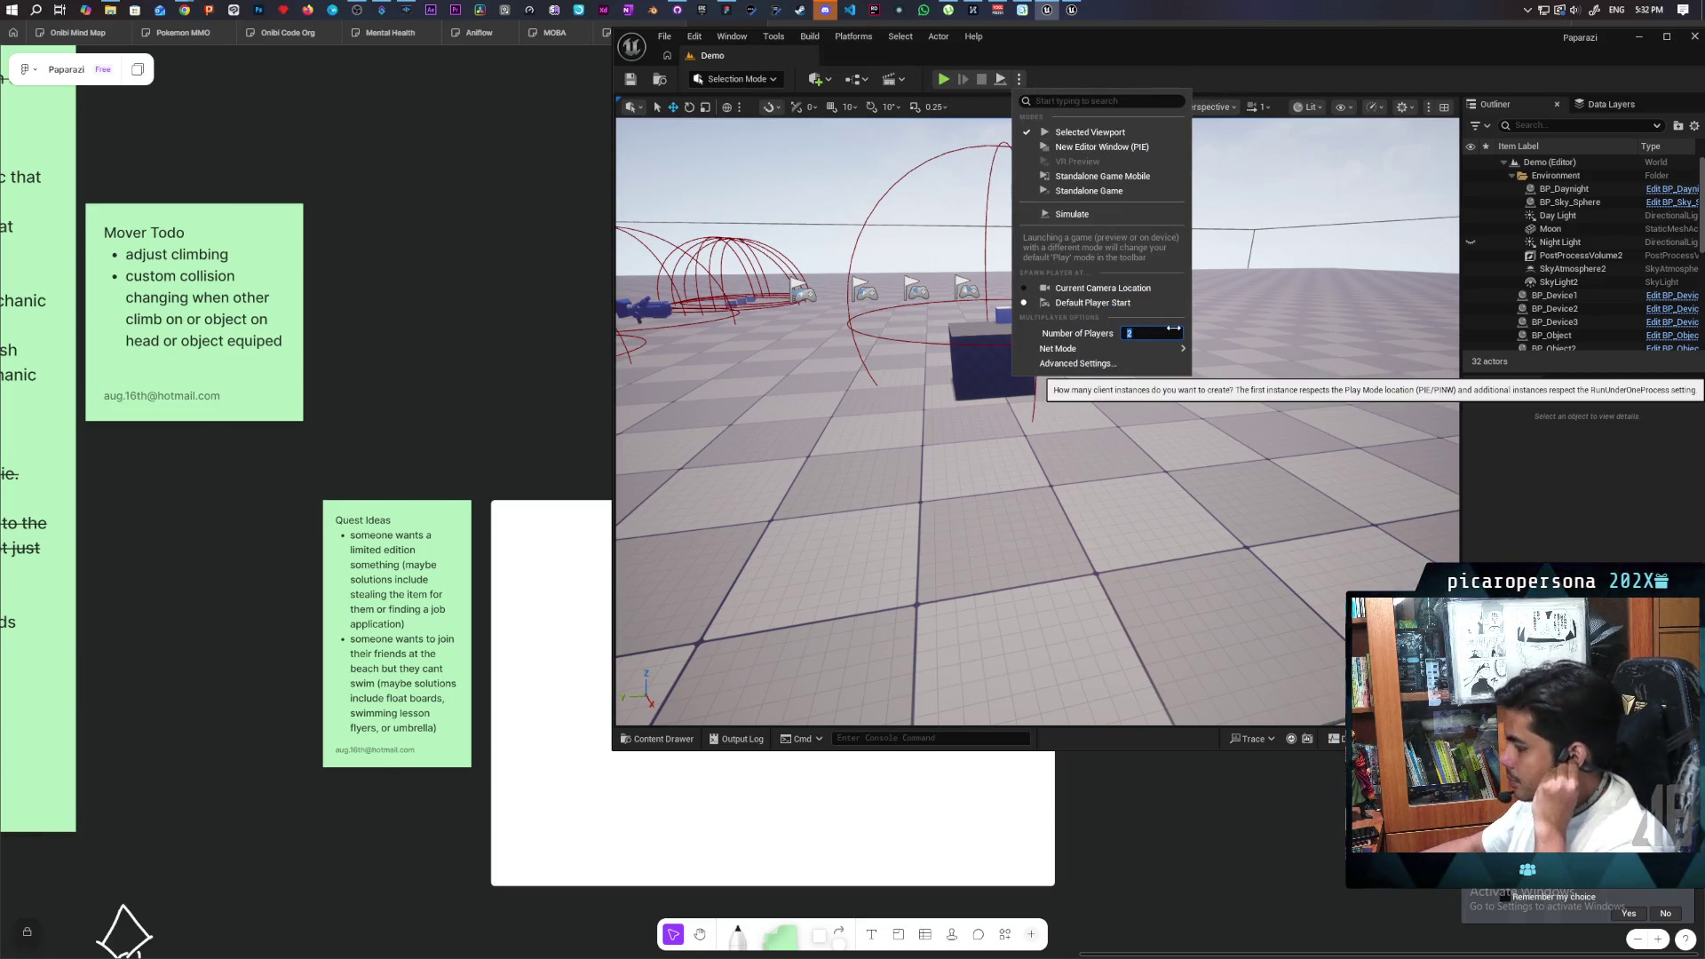
key("Return")
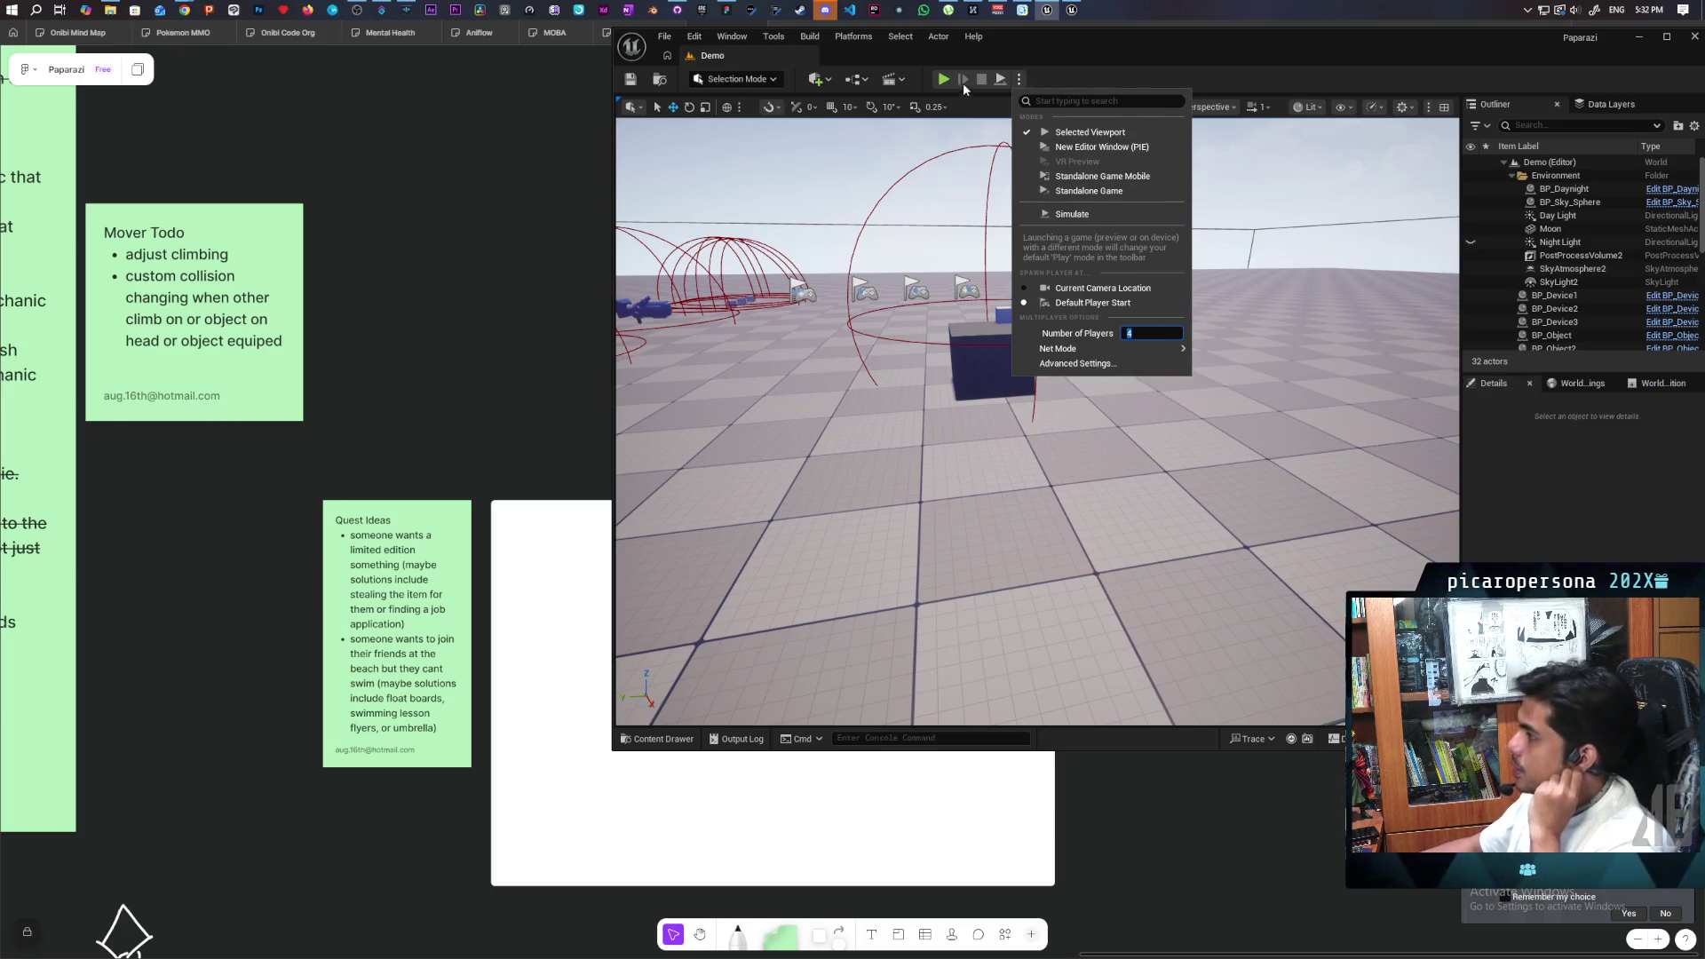
left_click(945, 79)
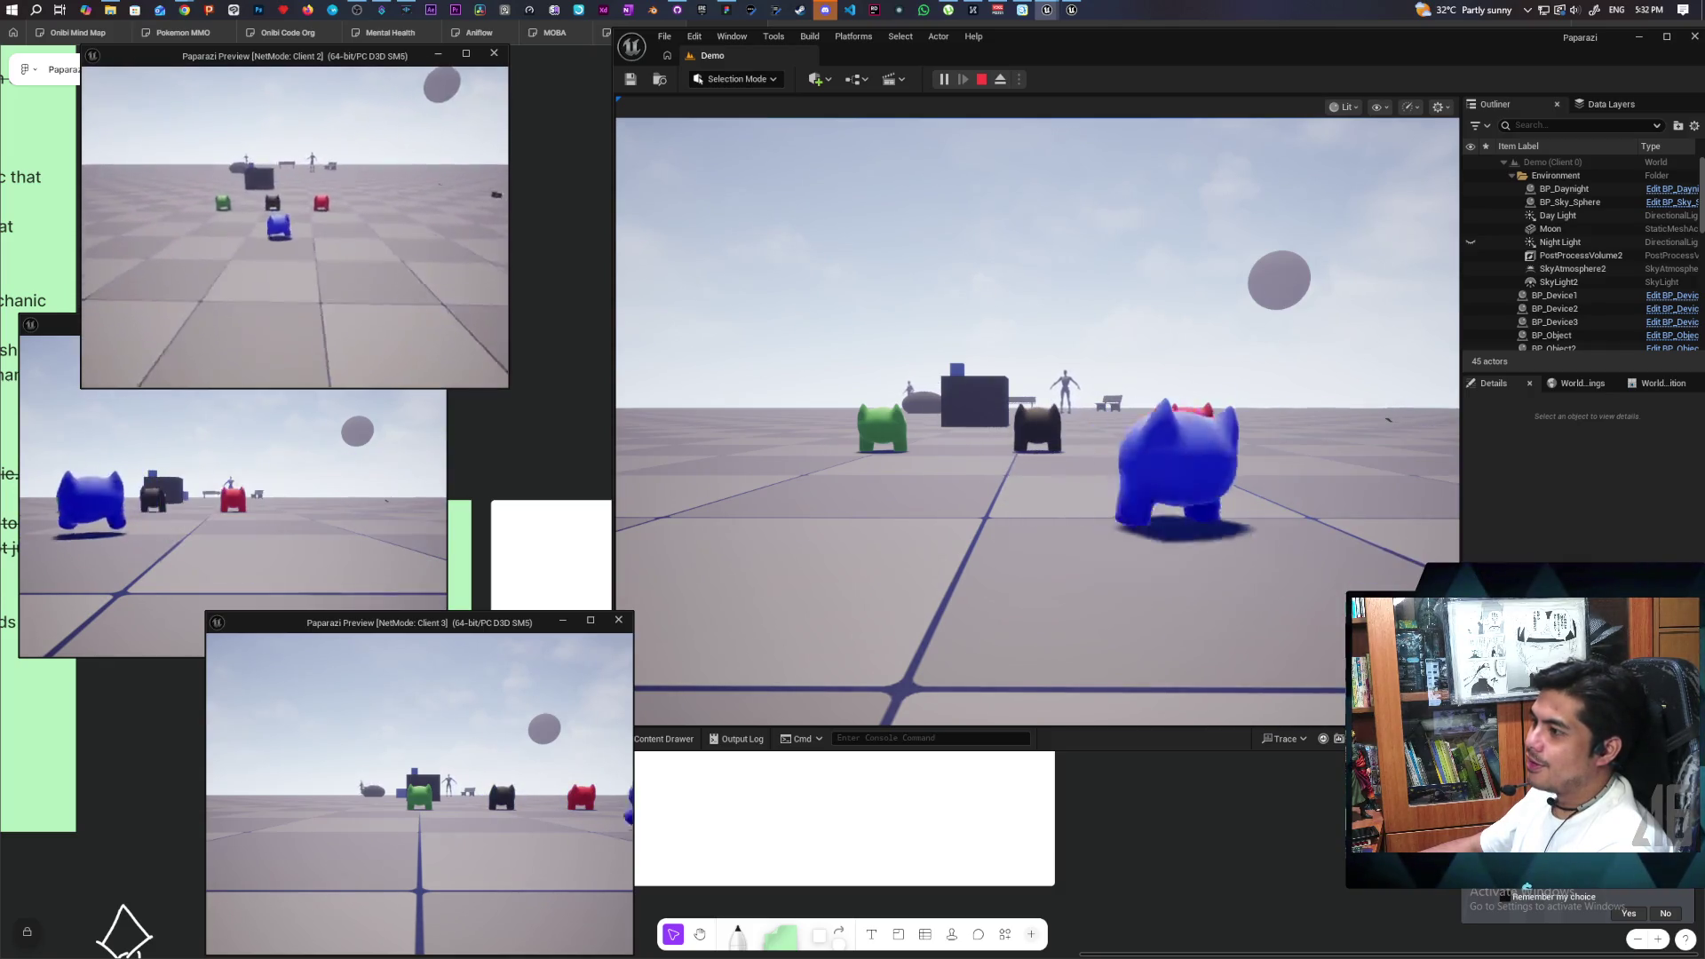
- Switch between the client windows and stack the green creature onto the player's head
key("alt+Tab")
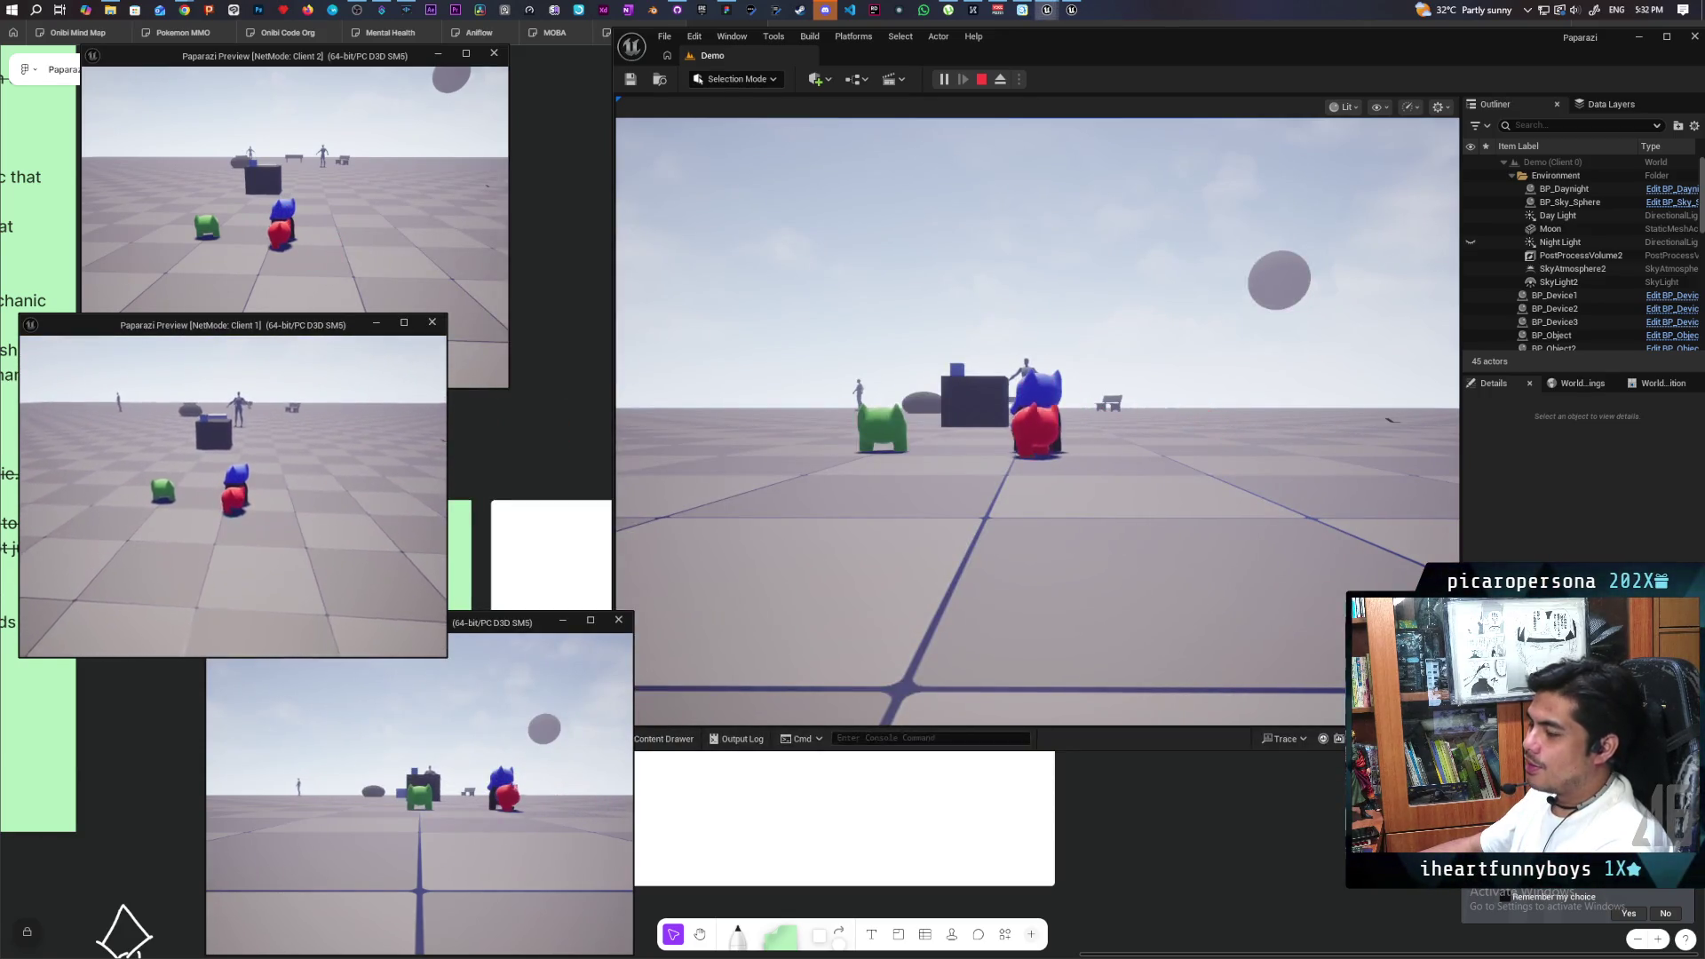
key("alt+Tab")
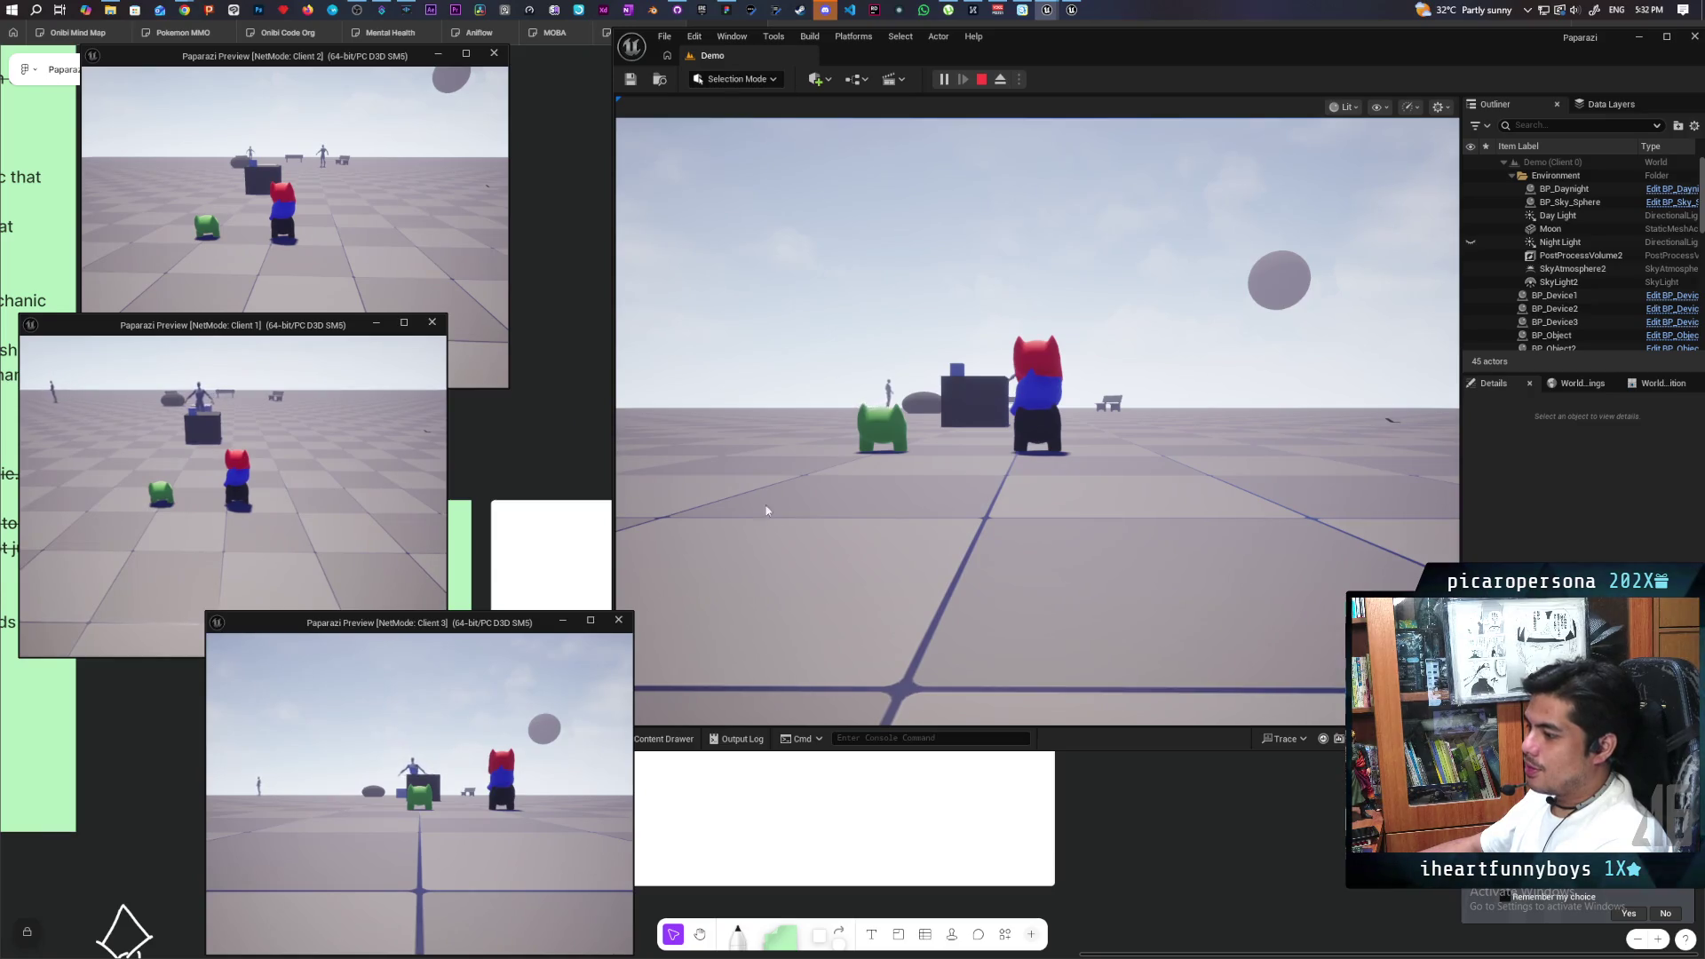
key("w")
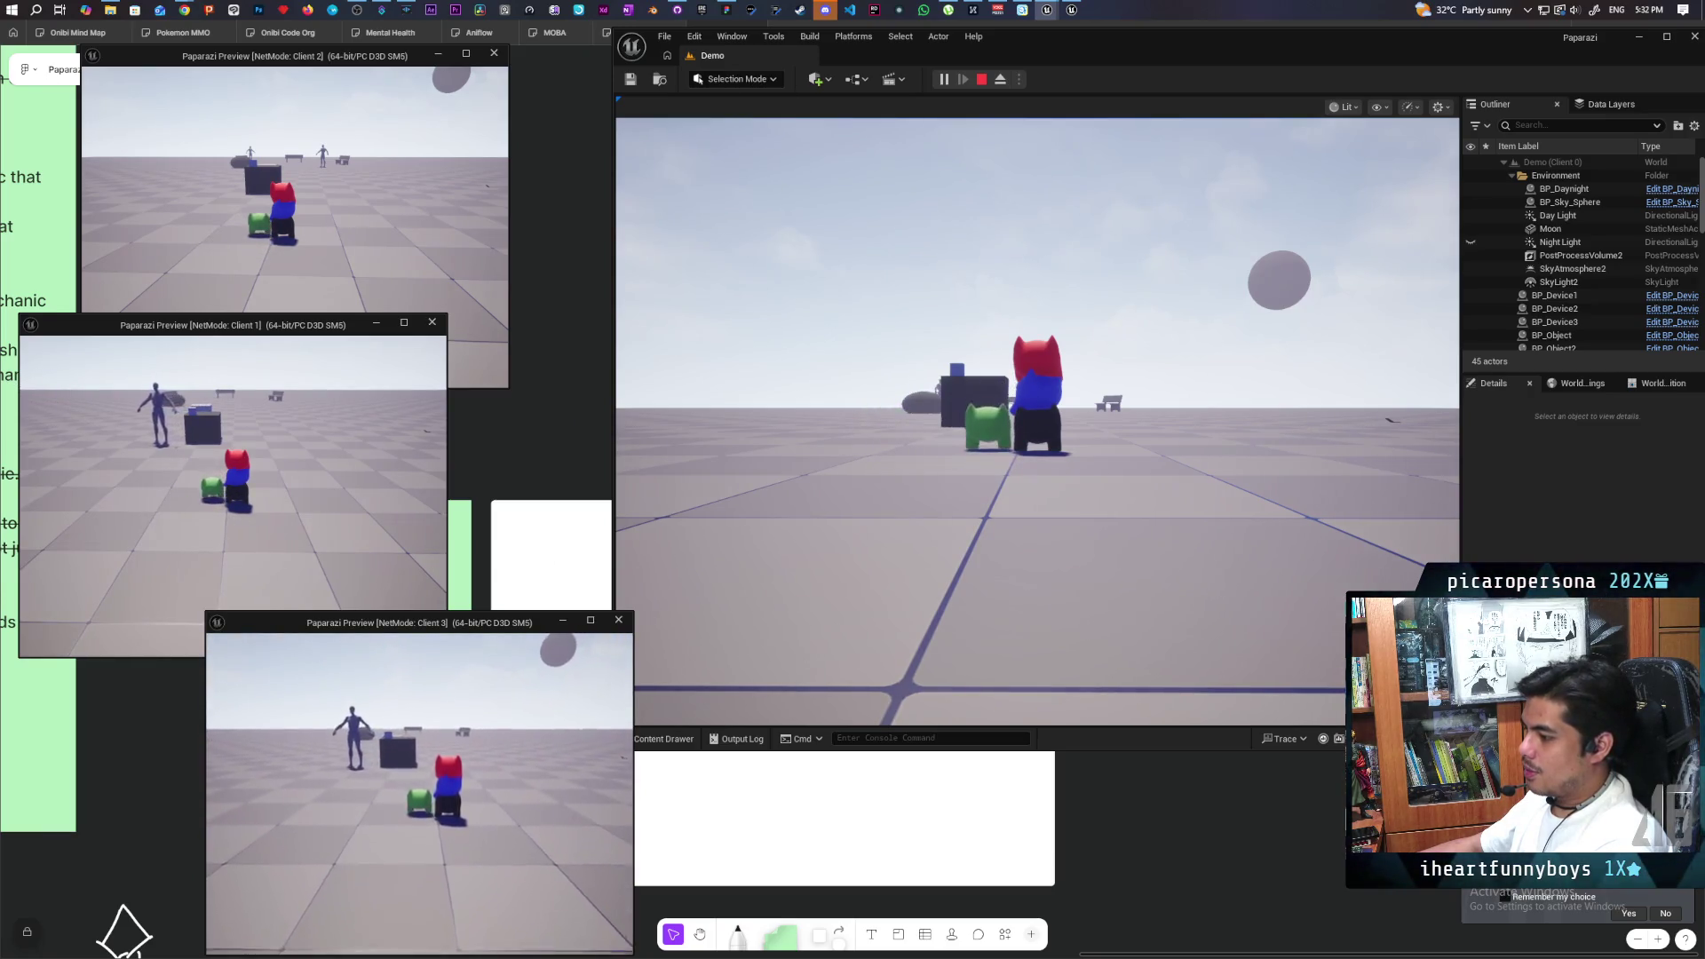
key("e")
left_click(1038, 422)
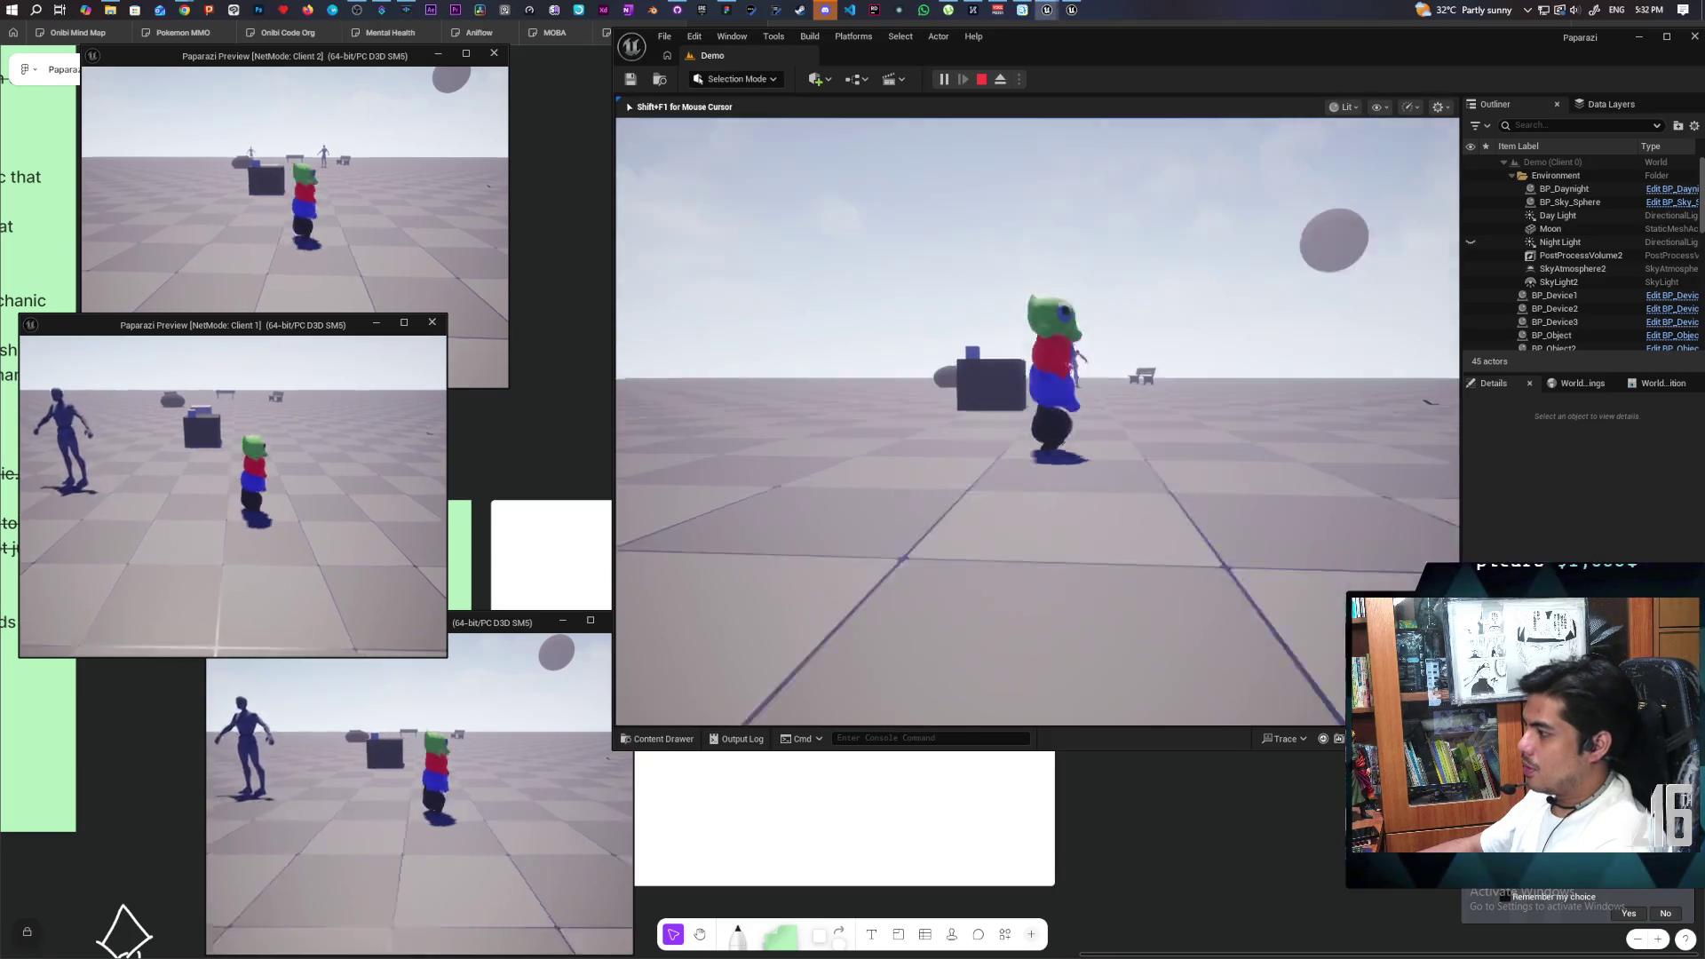
- Drive the stacked creature tower across the level past the white blocks, then back up and shift right
key("w")
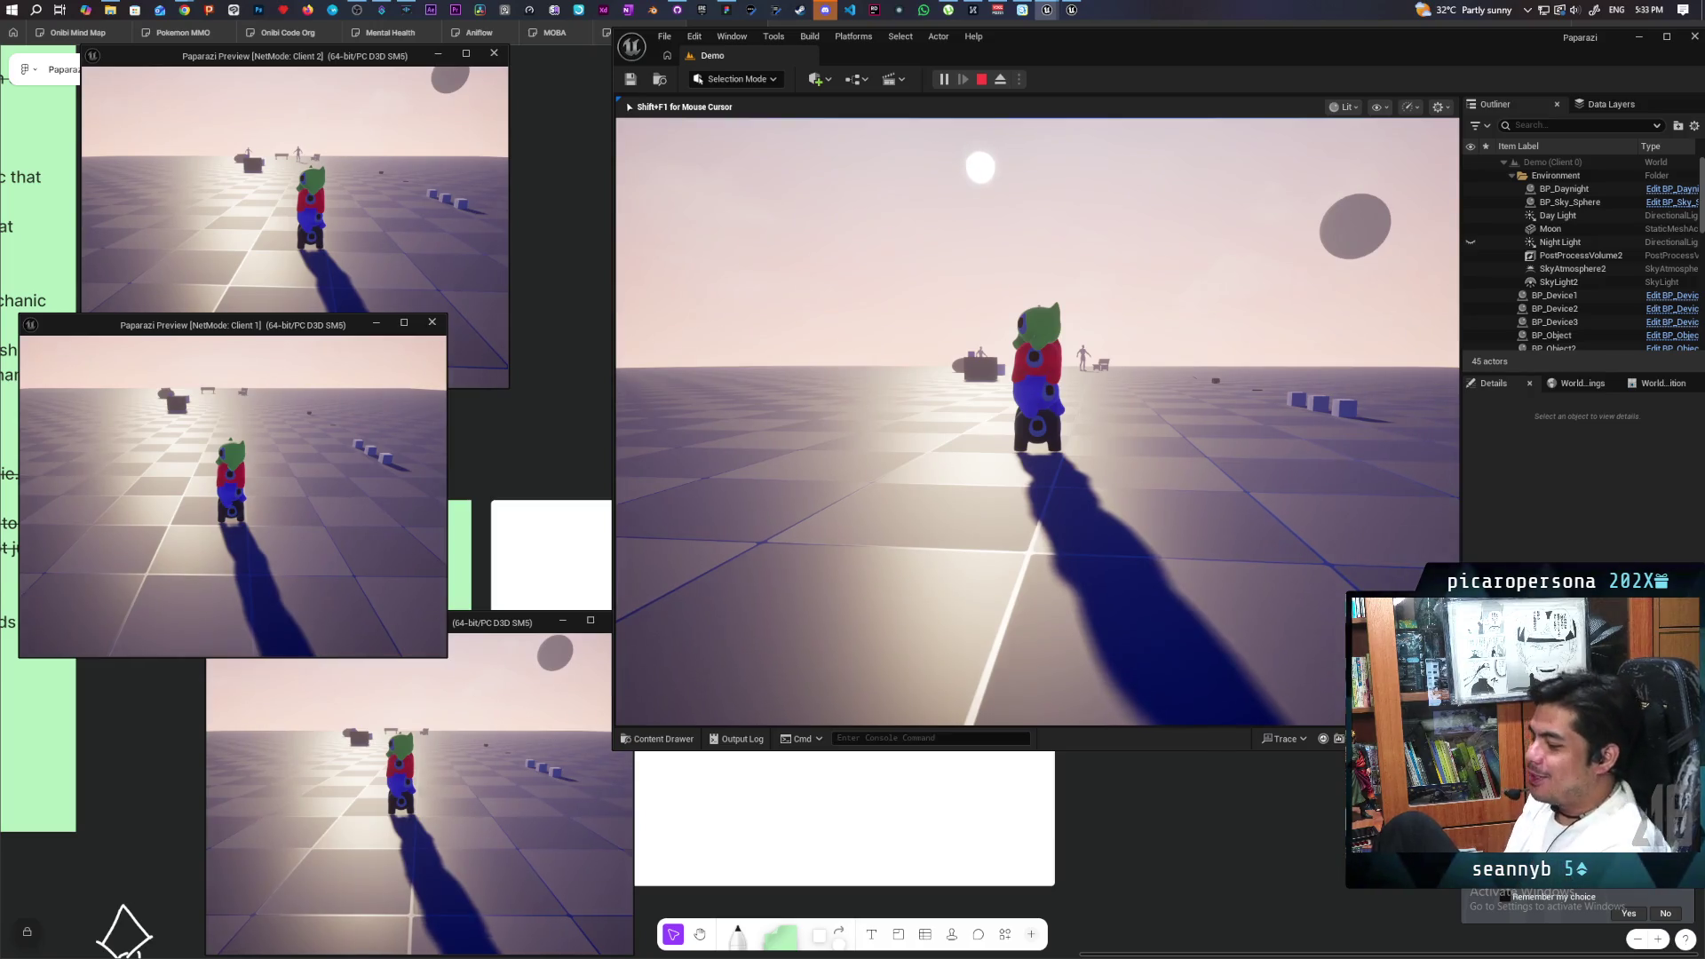
key("w")
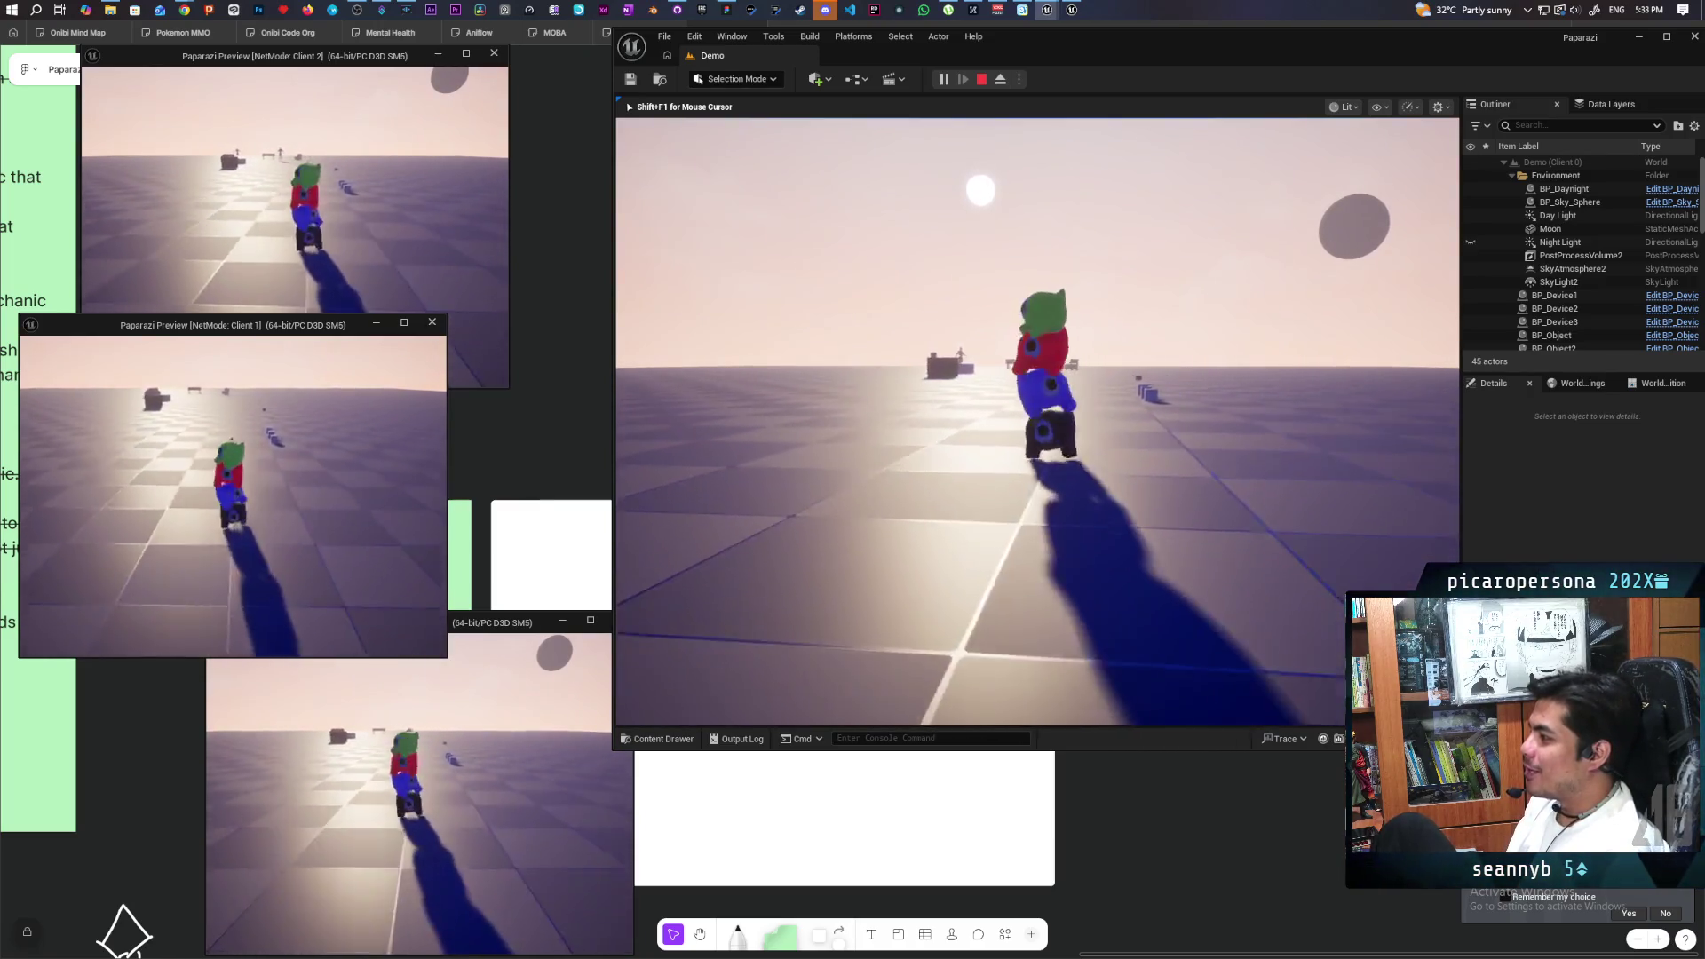
key("w")
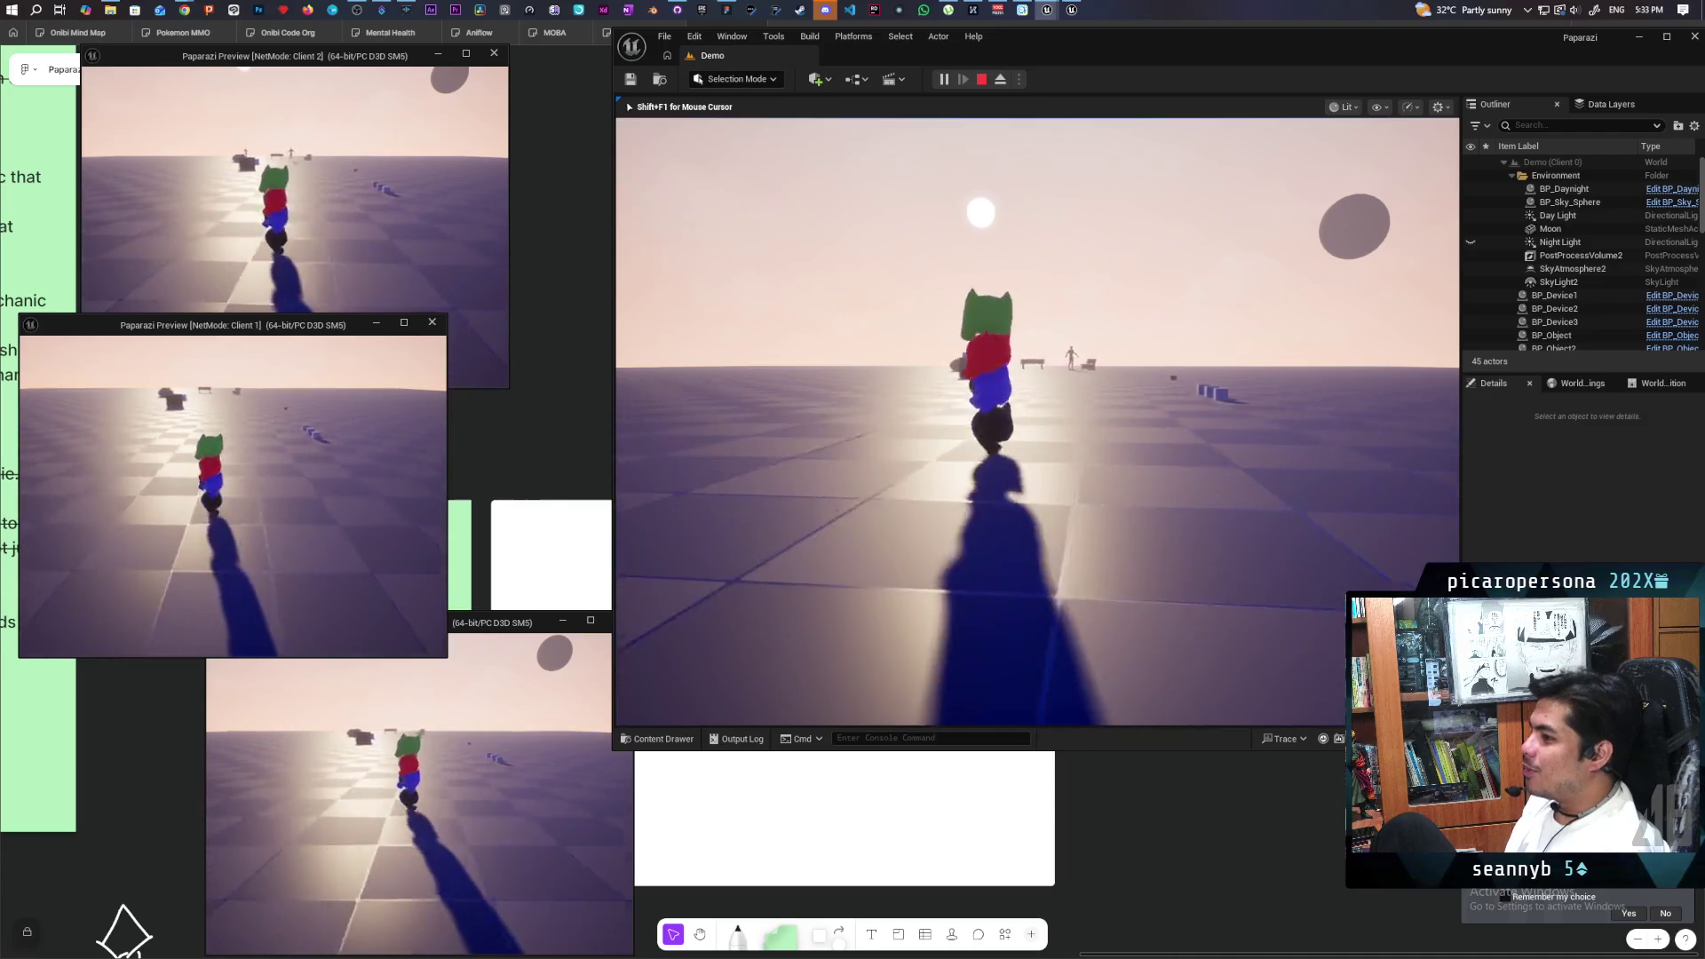
key("w")
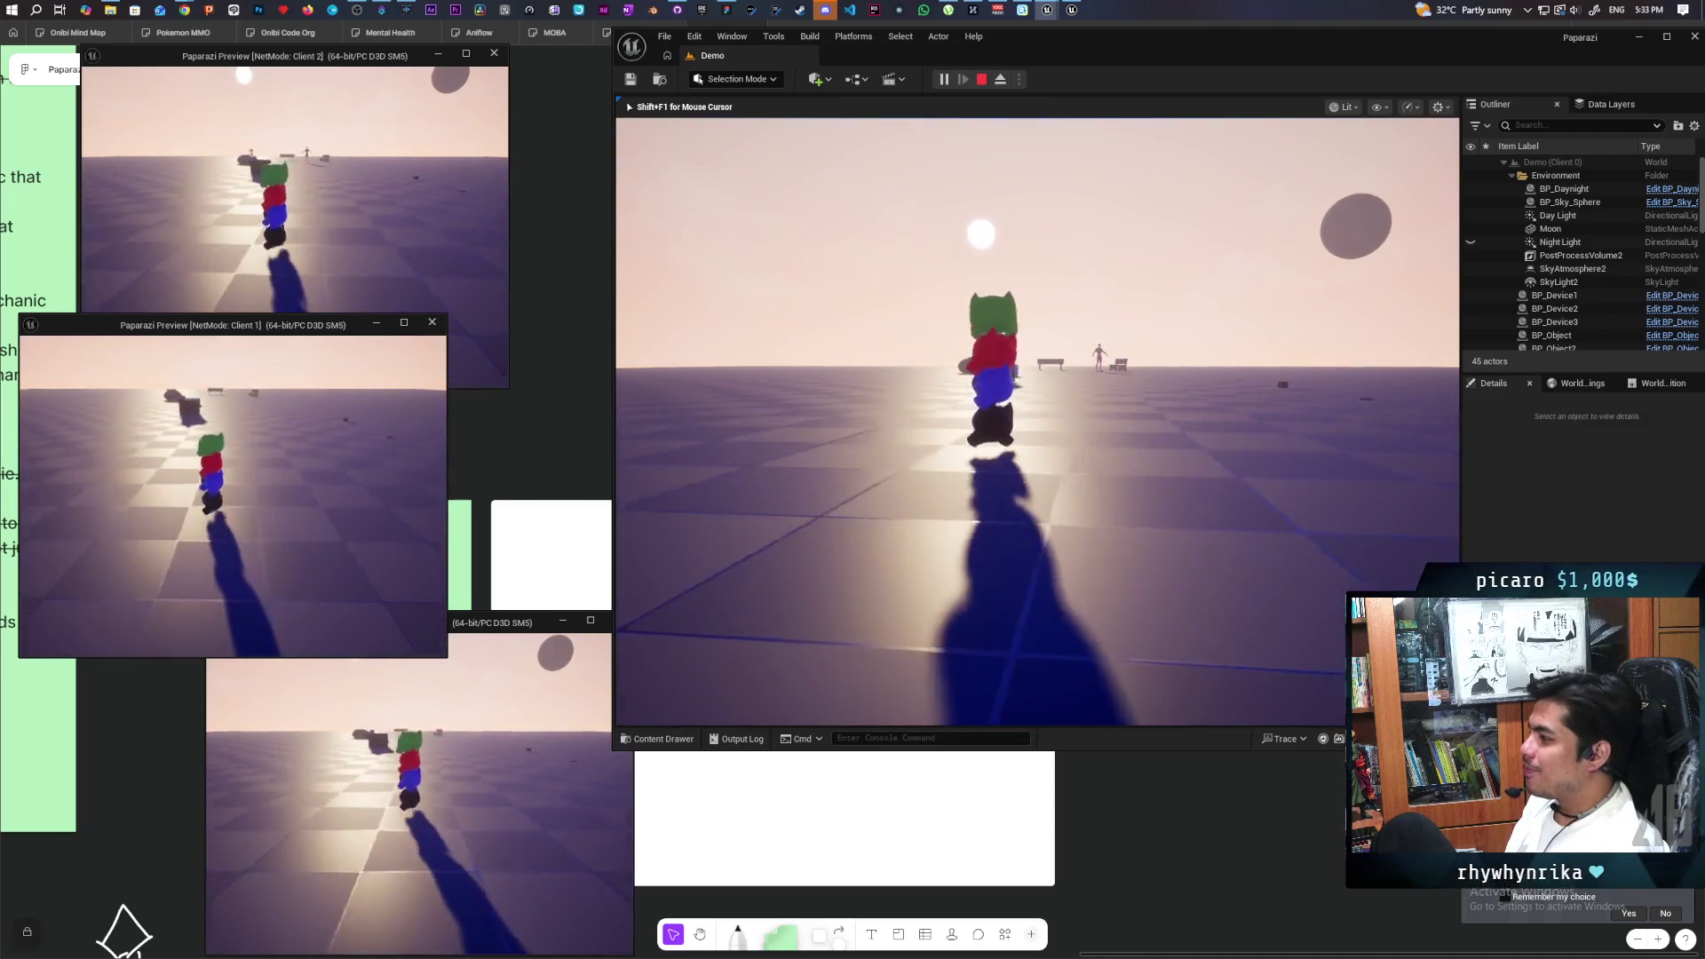
key("w")
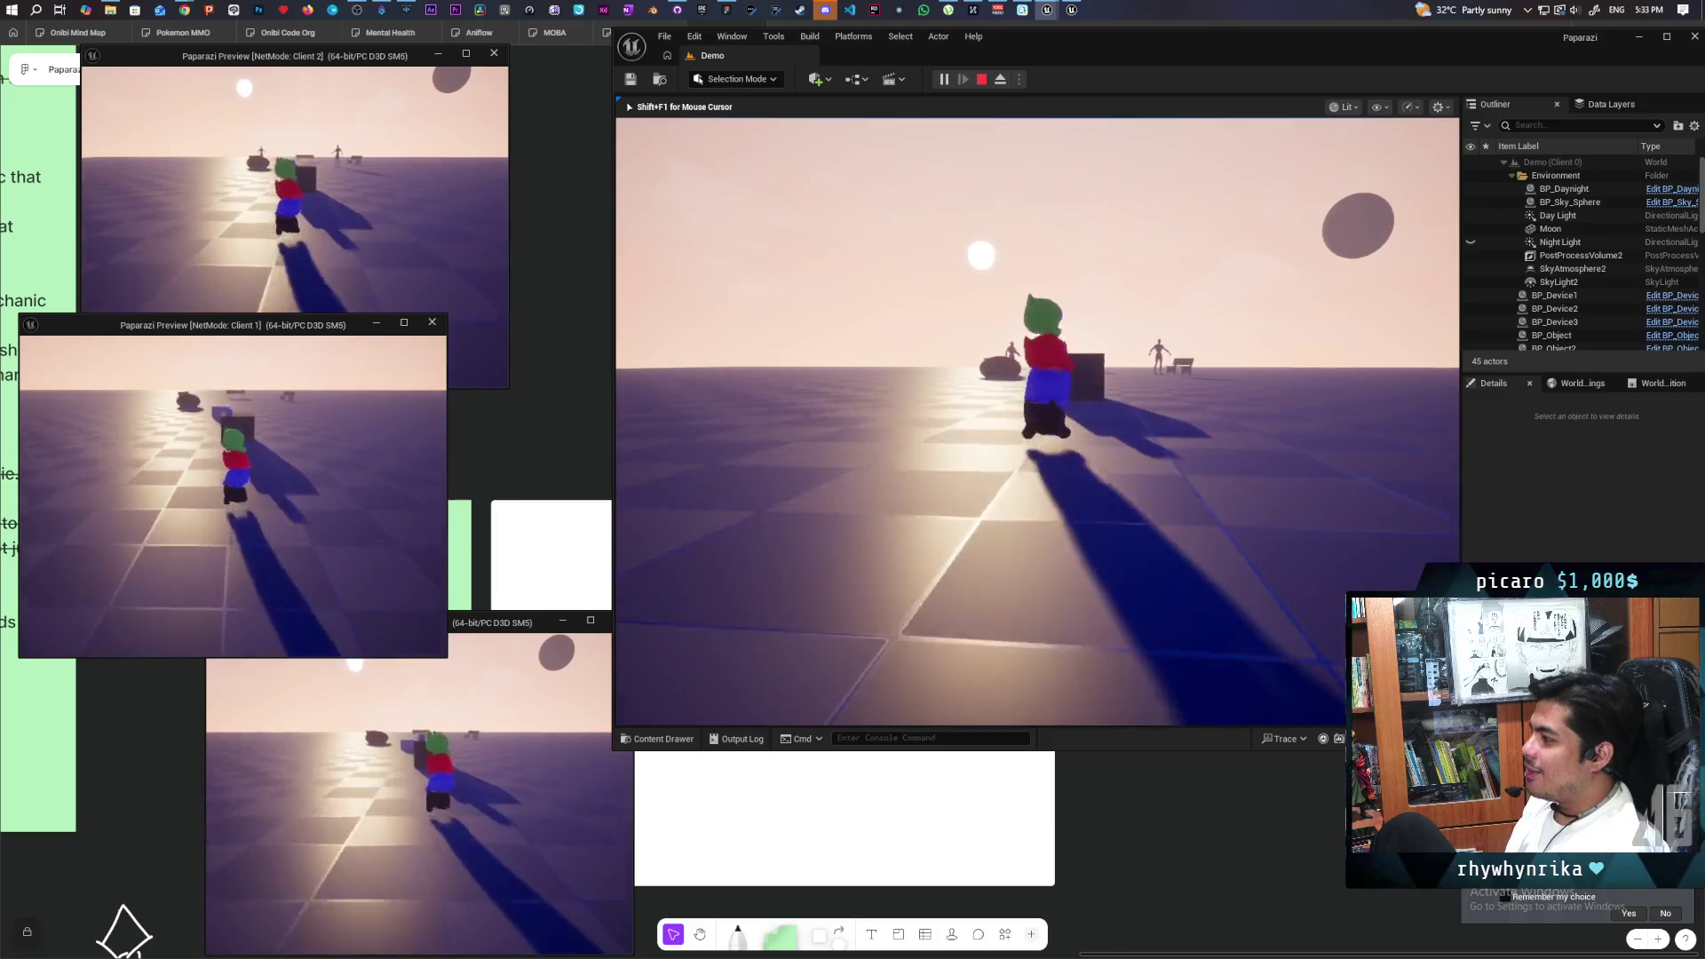
key("w")
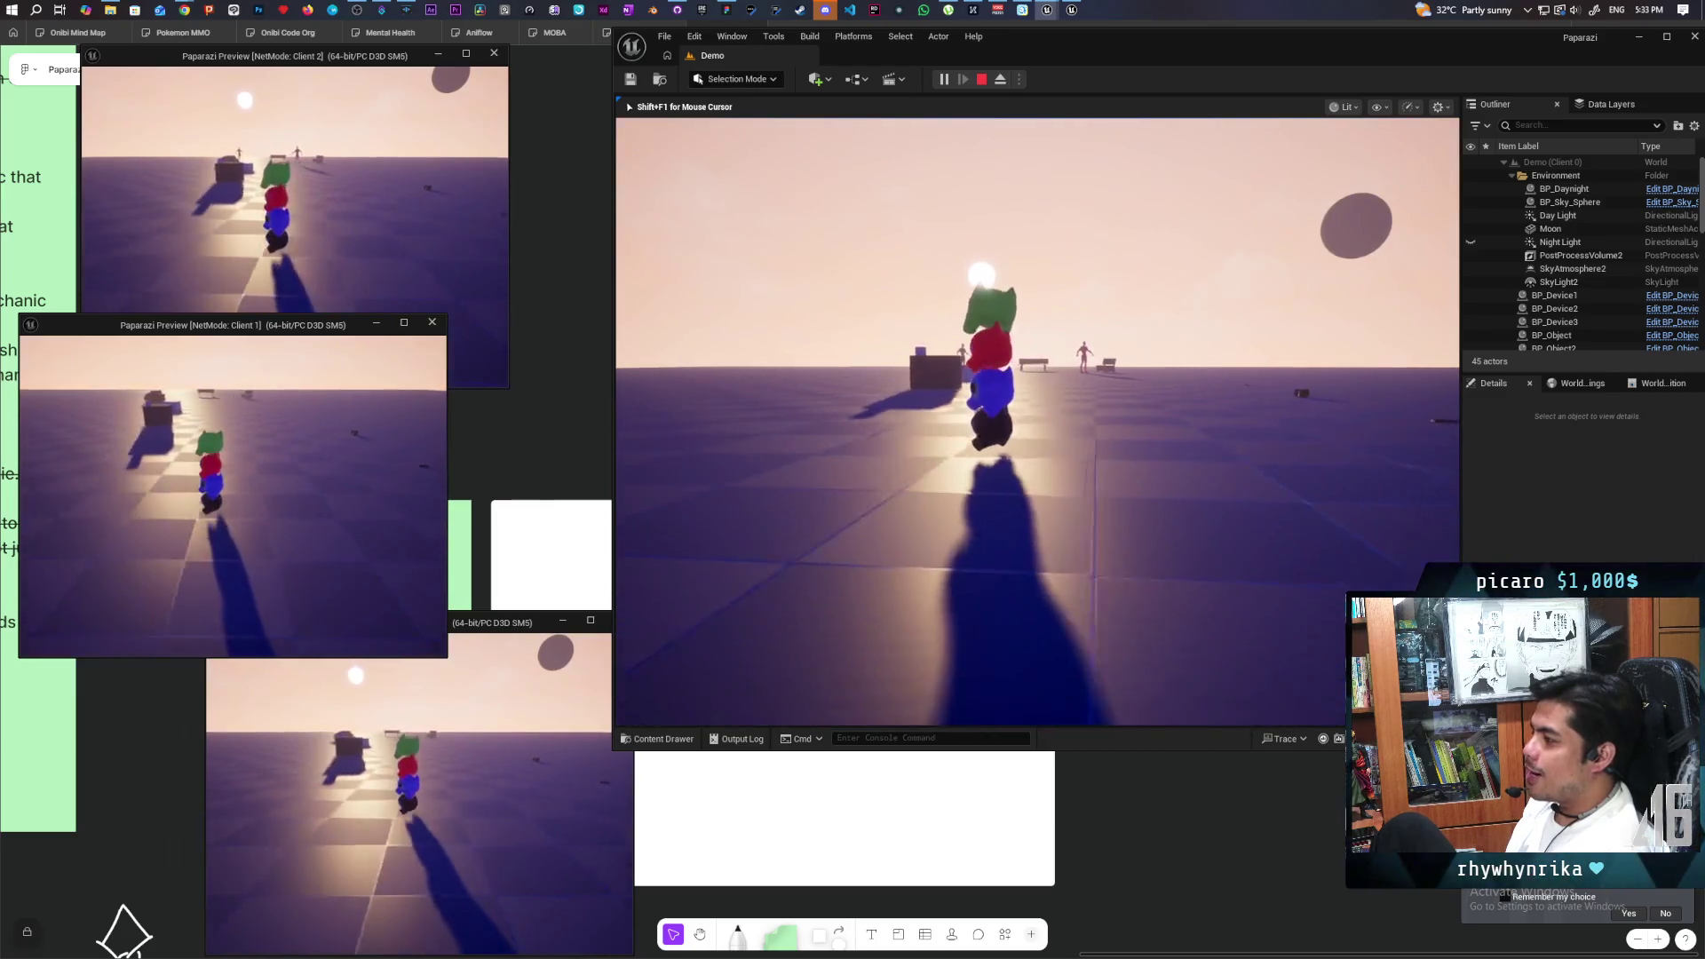
key("w")
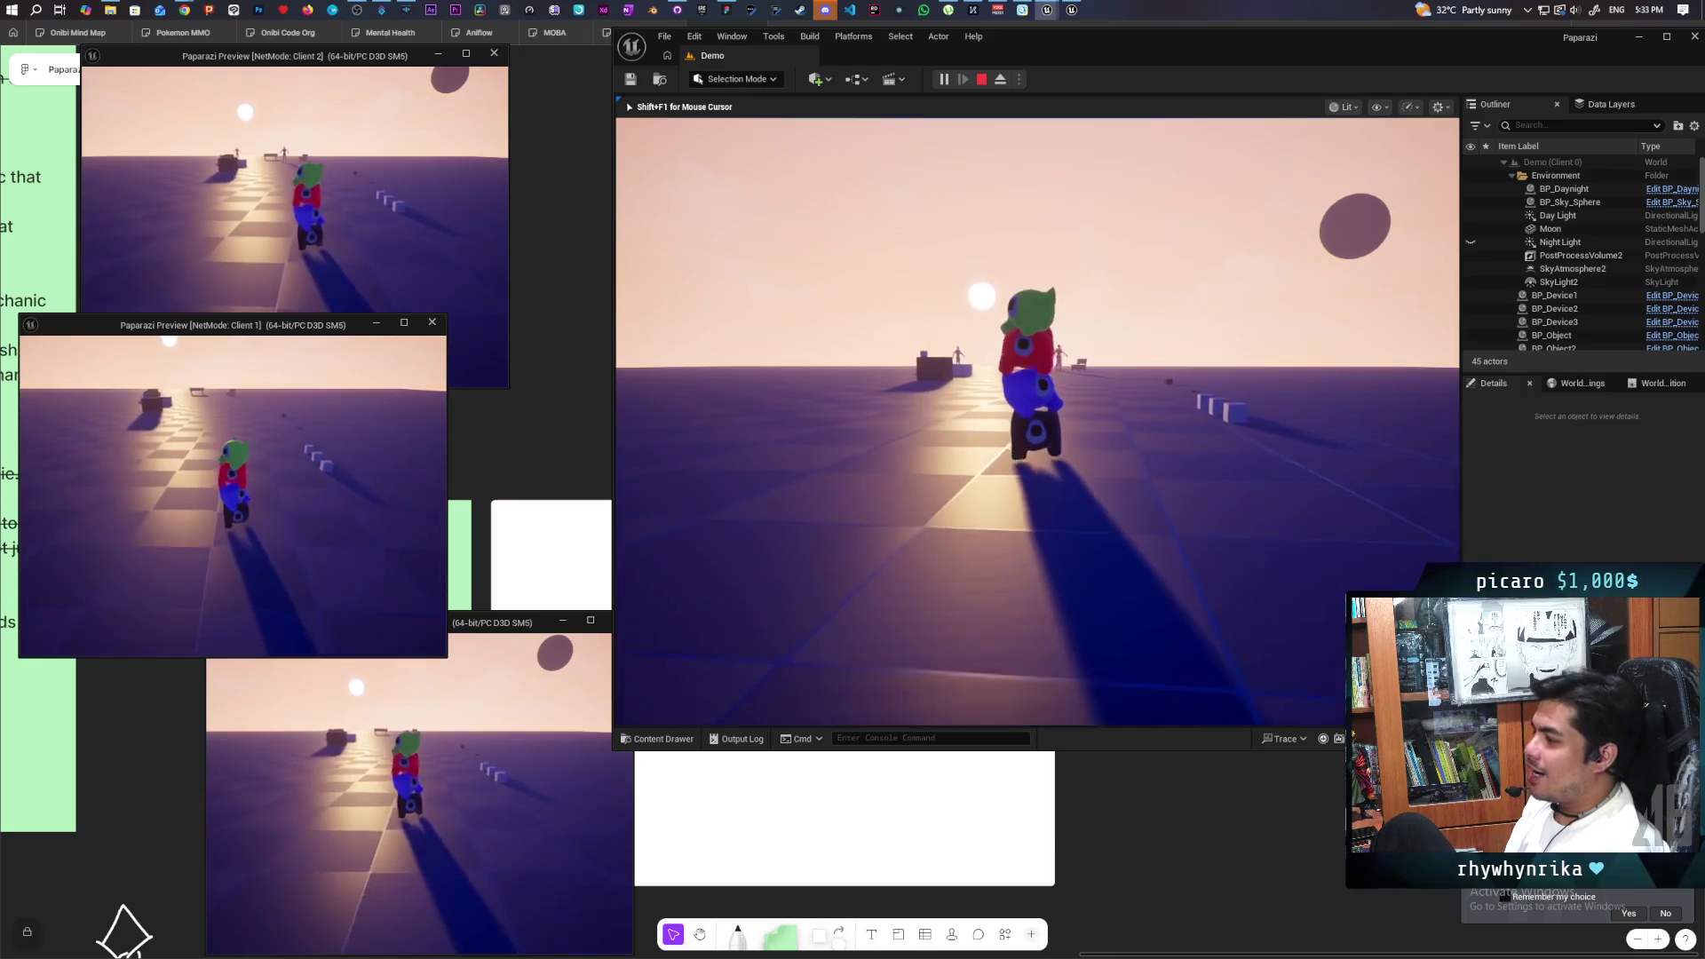
key("w")
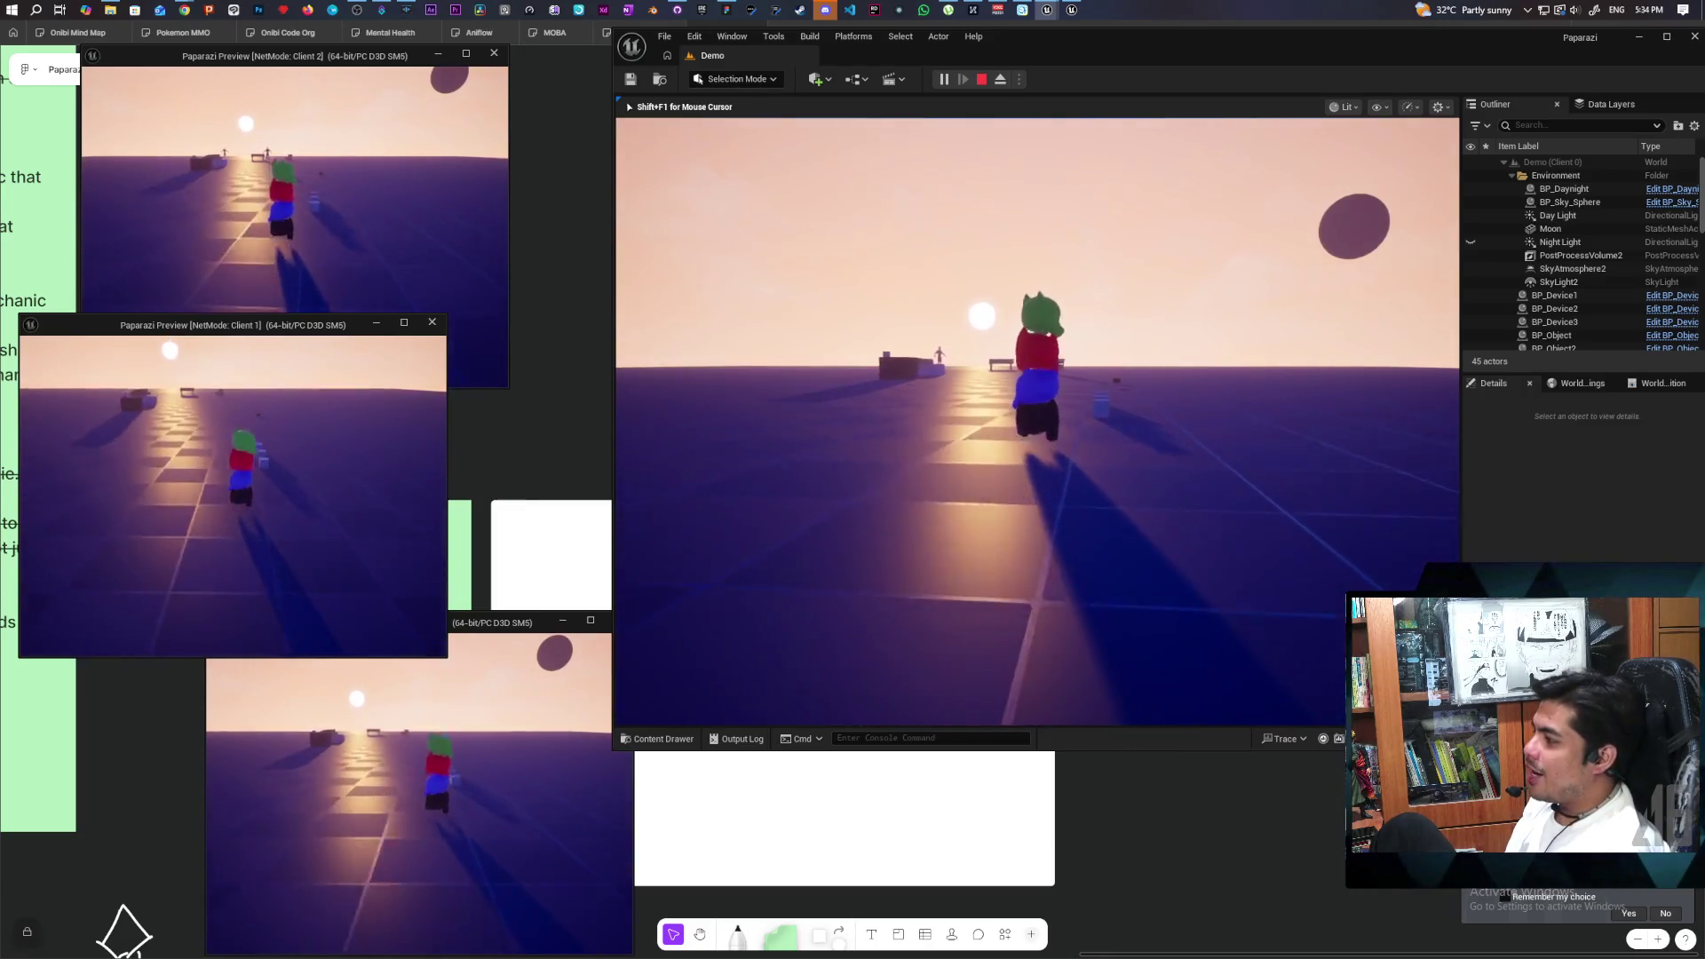
key("s")
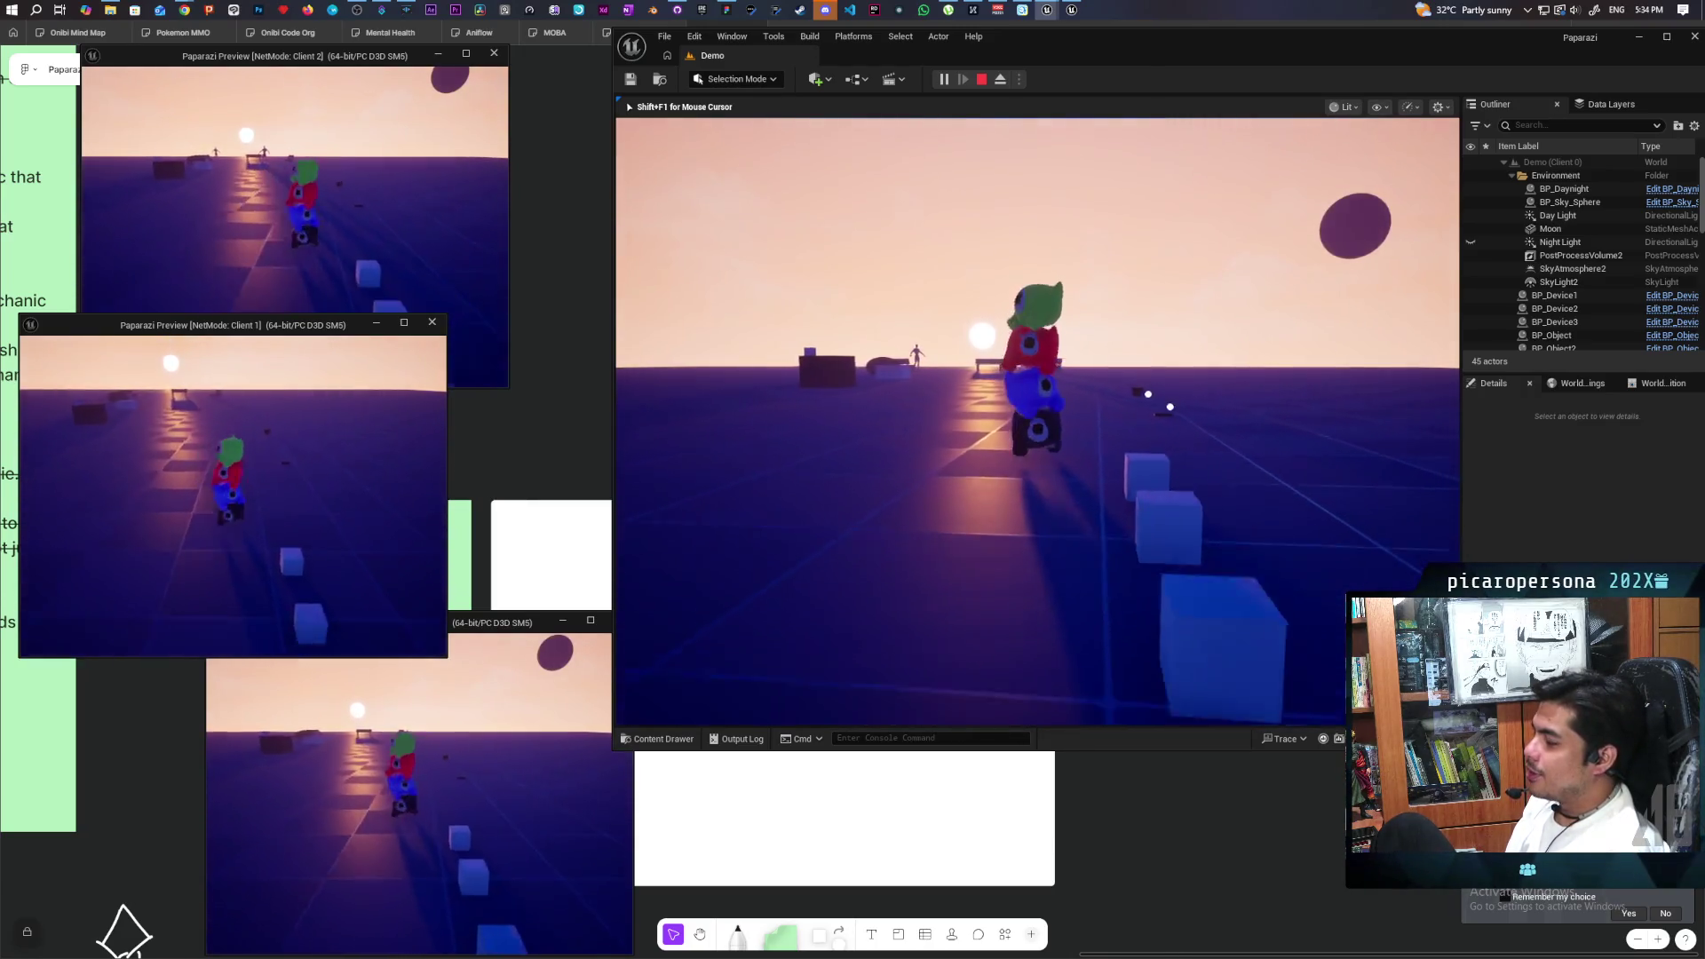
key("s")
key("d")
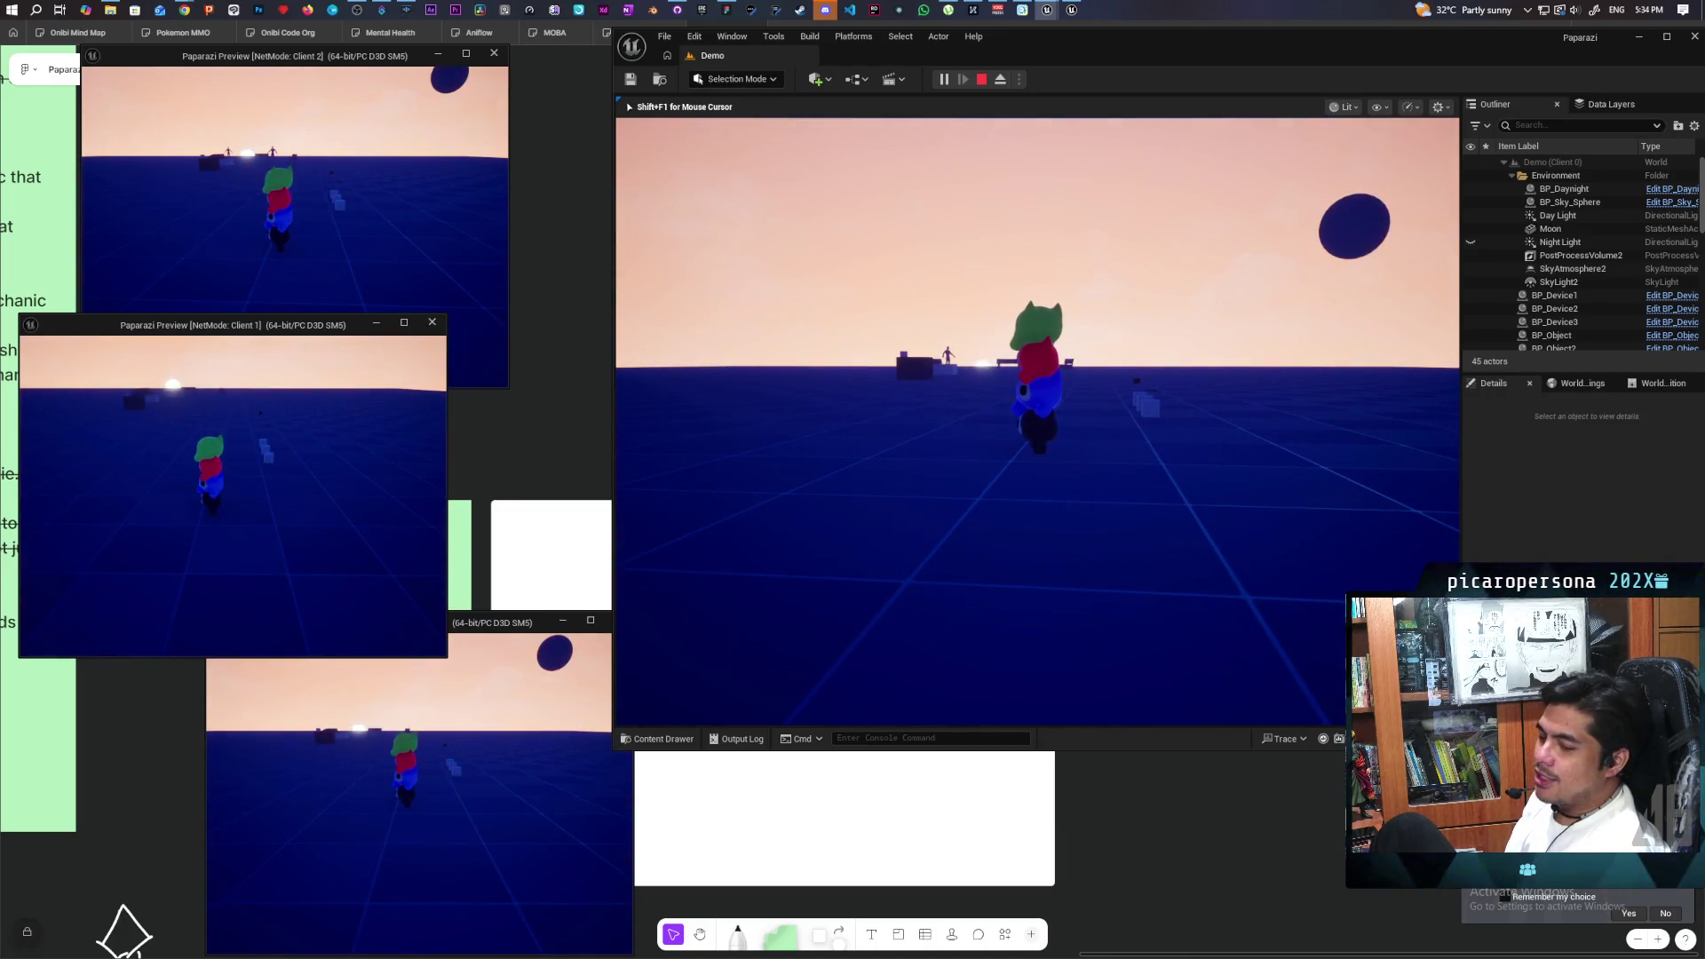